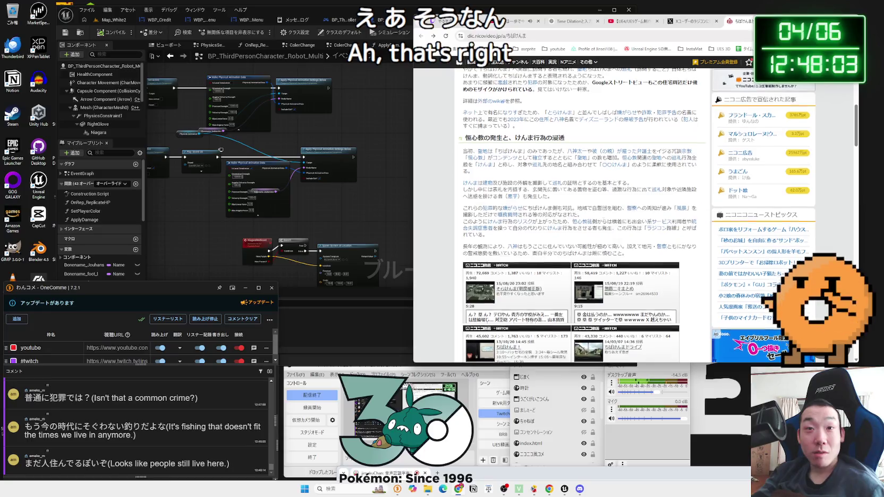
Read the Nicopedia article, highlighting the warning passage ending with 厳に慎むこと.
scroll(639, 222, down, 1)
drag(506, 212, 458, 213)
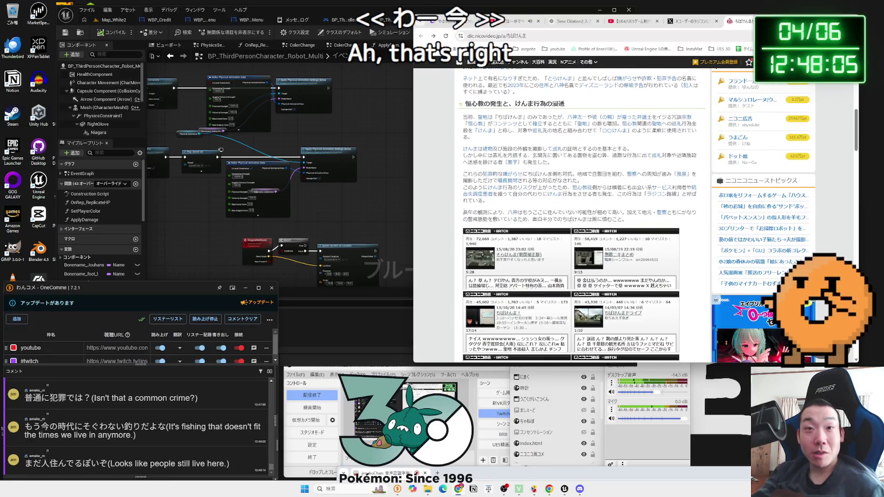
drag(616, 219, 510, 212)
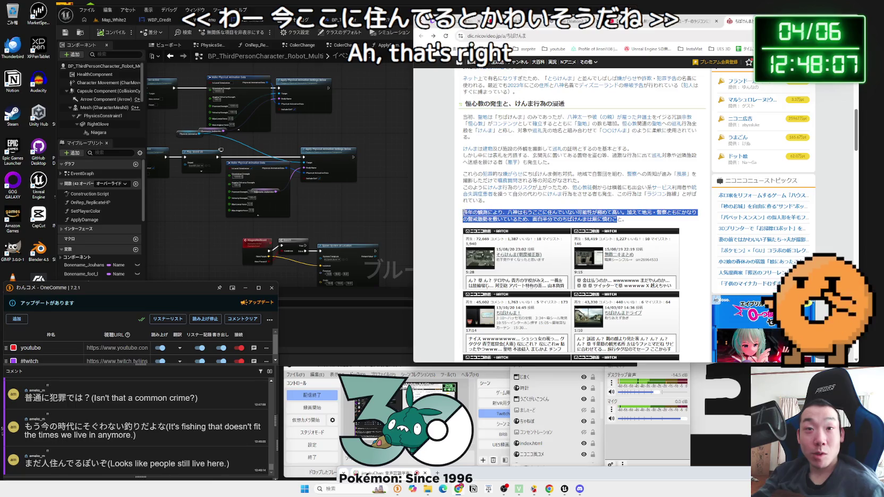
click(461, 215)
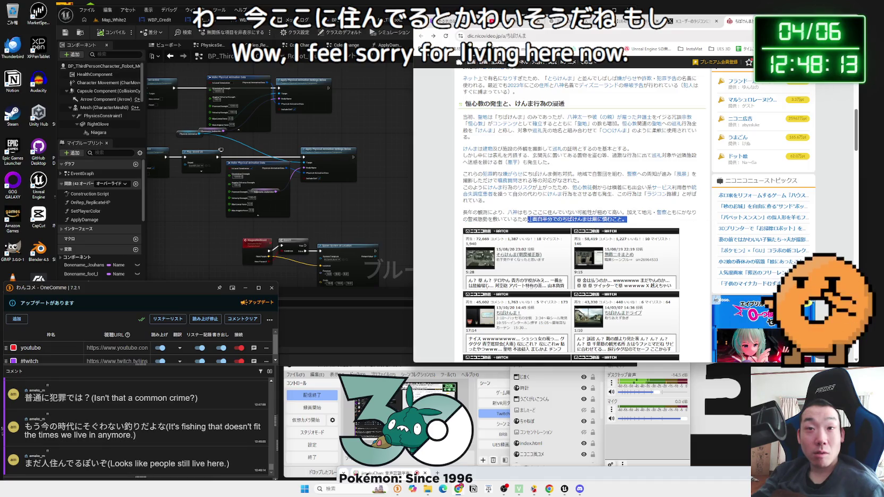
mouse_move(571, 219)
mouse_down()
mouse_move(664, 213)
mouse_move(461, 215)
mouse_up()
click(625, 218)
Highlight the paragraphs ending with も発生した。 and beginning with このように.
scroll(463, 193, down, 15)
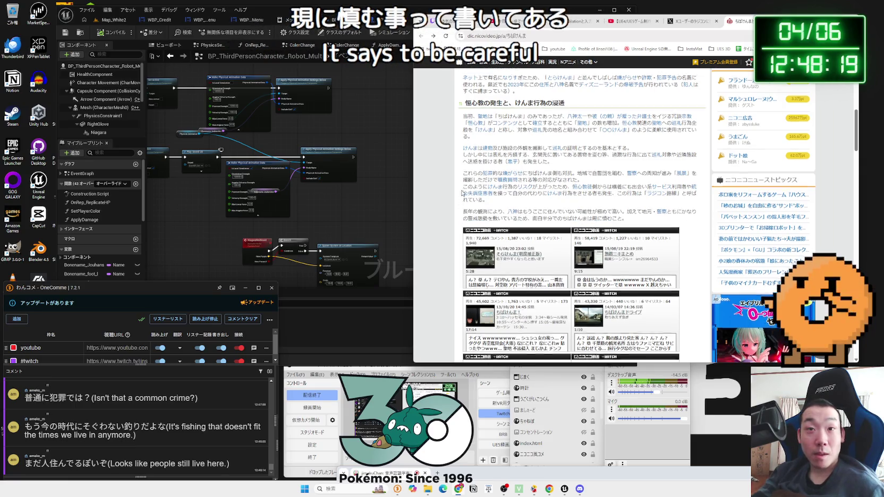
scroll(462, 193, up, 10)
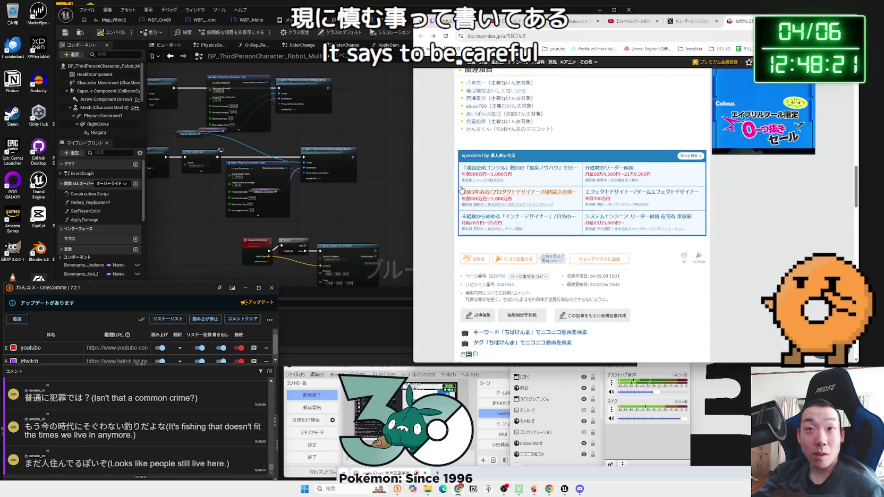
scroll(452, 187, up, 2)
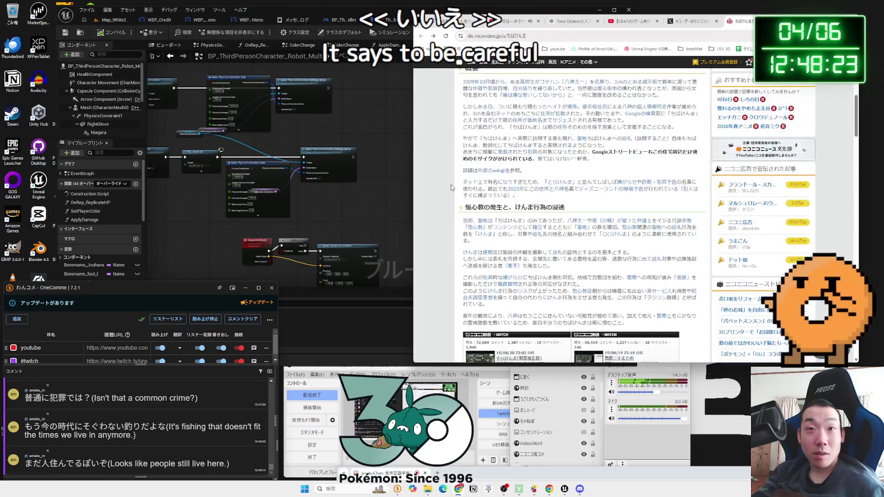
drag(463, 218, 531, 361)
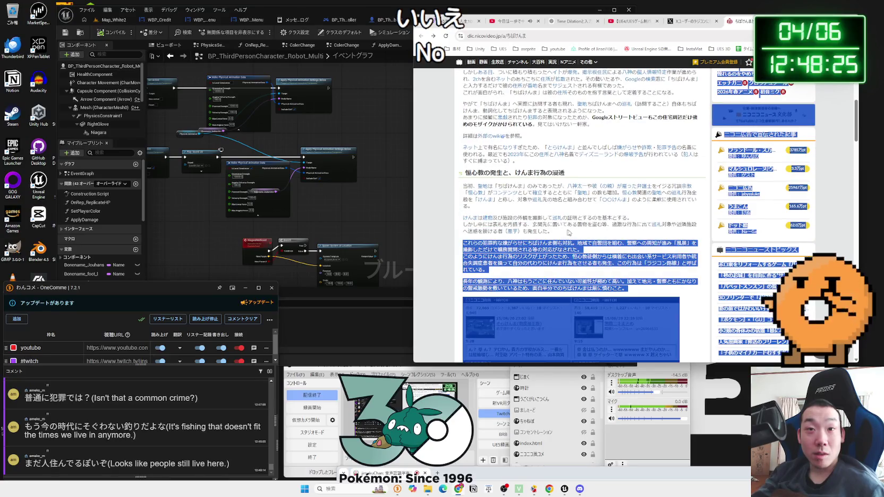
drag(569, 232, 531, 229)
mouse_move(487, 270)
mouse_down()
mouse_move(525, 245)
mouse_move(575, 257)
mouse_move(585, 210)
mouse_move(468, 202)
mouse_move(478, 329)
mouse_move(458, 187)
mouse_up()
click(458, 187)
Translate a selected passage with the DeepL popup, dismiss it, and scroll back up.
scroll(458, 187, up, 2)
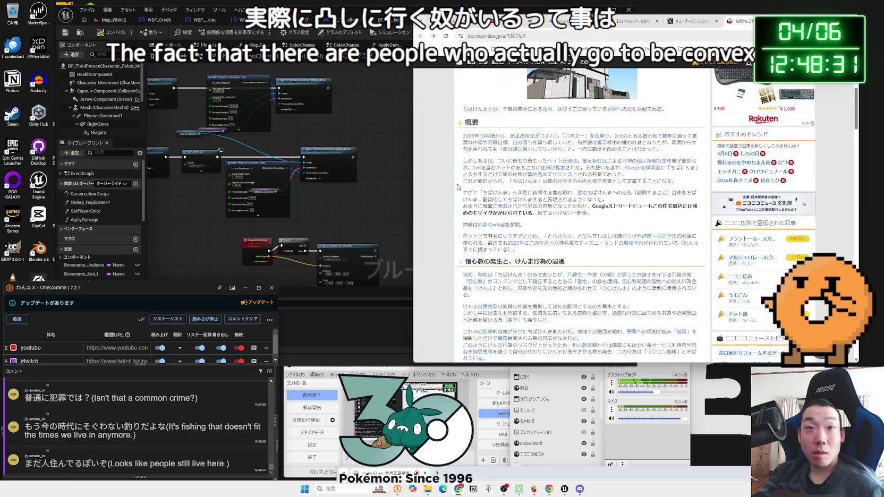
scroll(457, 187, up, 1)
click(609, 235)
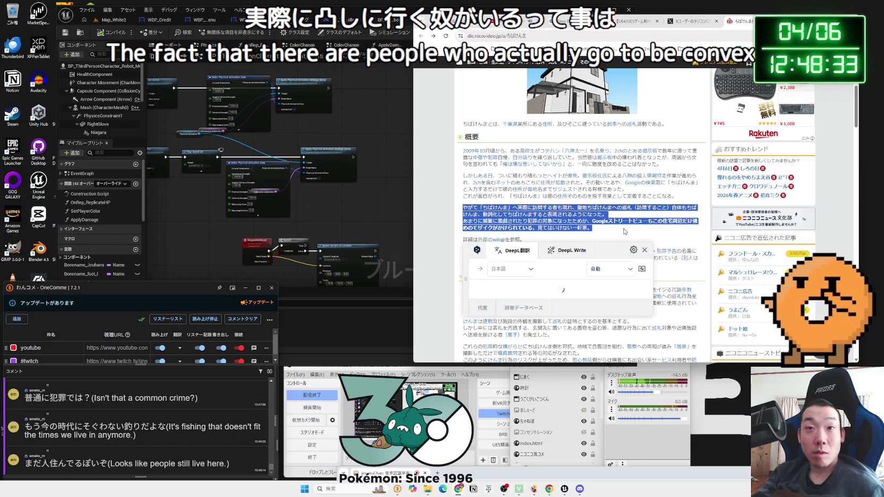
click(626, 232)
scroll(629, 231, up, 3)
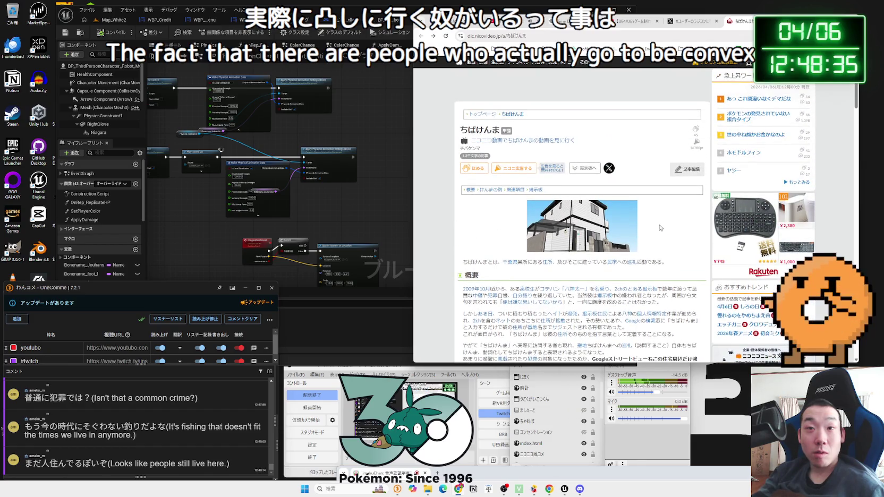
scroll(659, 226, up, 1)
Close the Nicopedia tab, skim the X post highlighting its opening line, then close it.
key(ctrl+w)
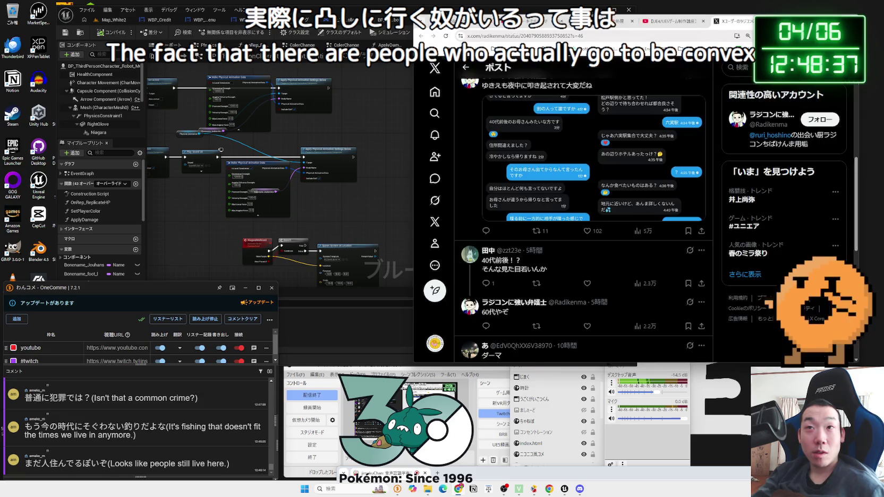
scroll(639, 139, up, 5)
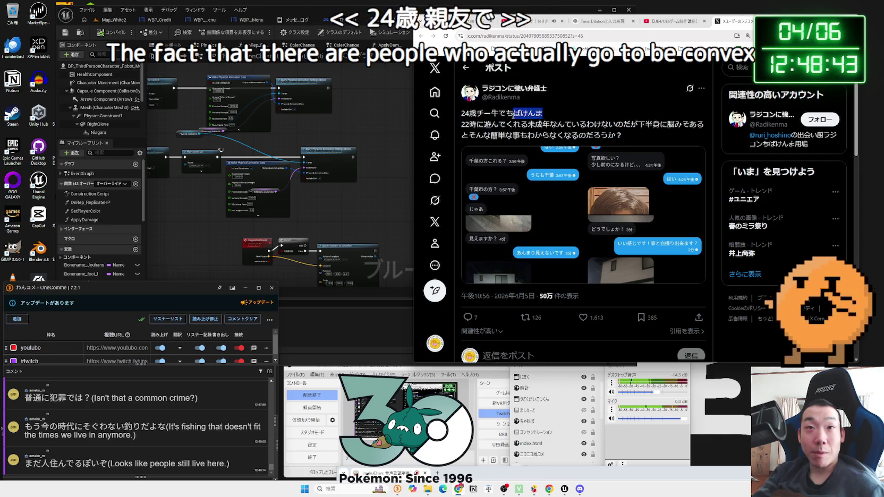
drag(542, 113, 515, 115)
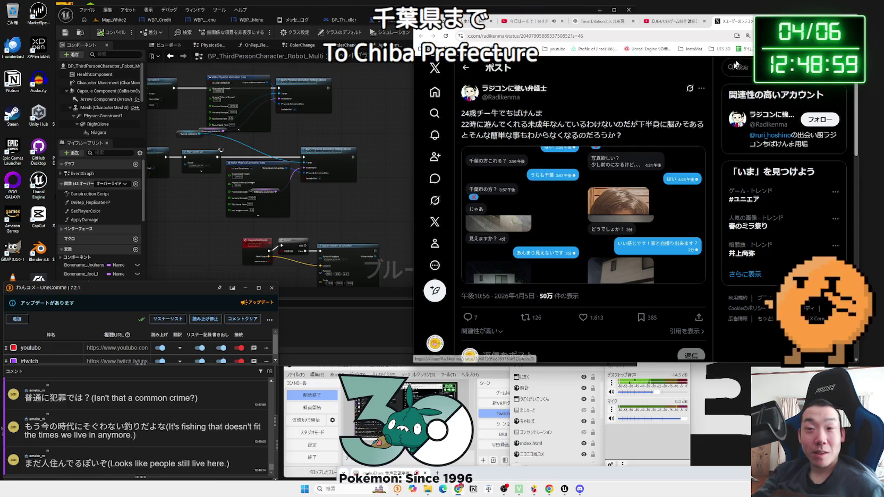
key(ctrl+w)
Switch from the browser to Unreal Engine and save BP_ThirdPersonCharacter_Robot_Multi.
key(ctrl+Tab)
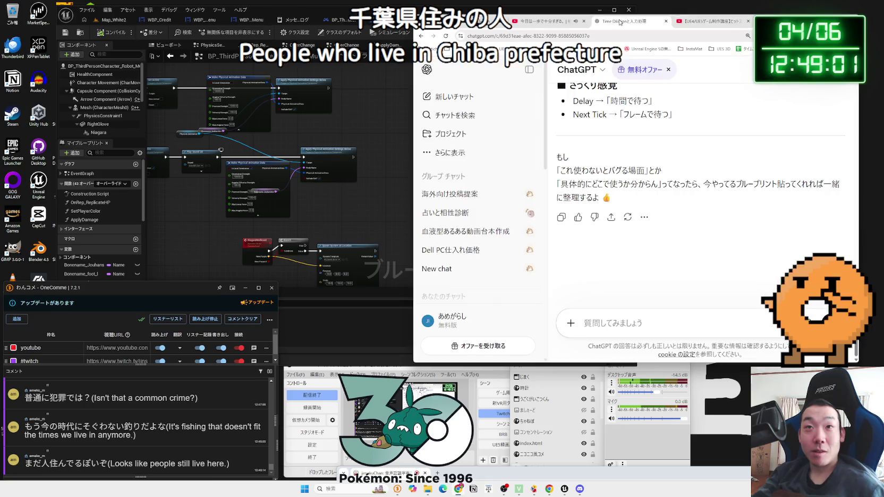
key(ctrl+shift+Tab)
key(alt+Tab)
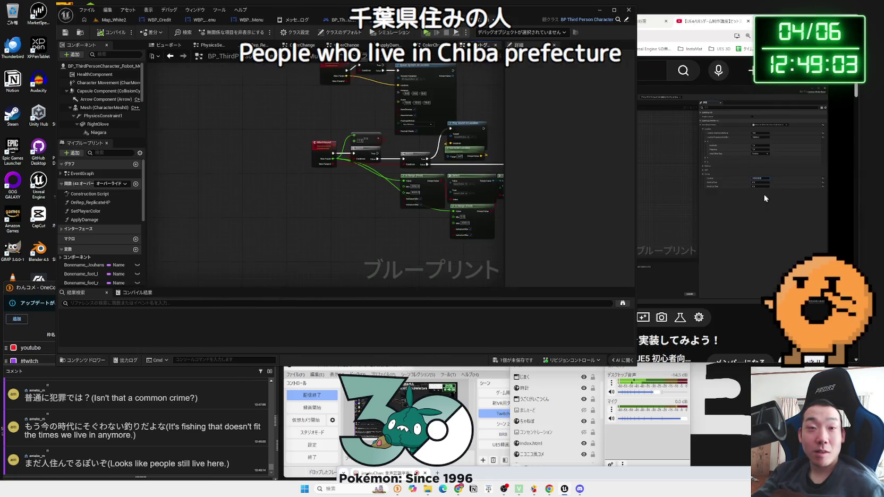
scroll(178, 205, down, 4)
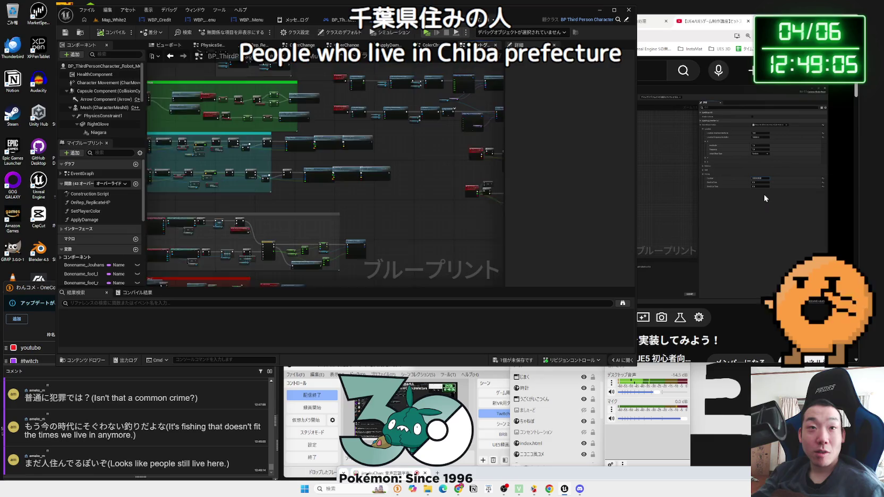
drag(350, 126, 316, 148)
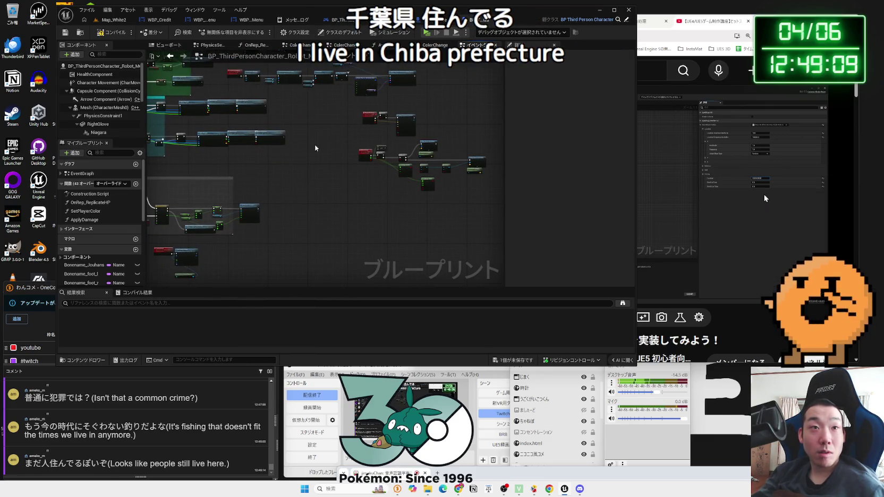
key(ctrl+s)
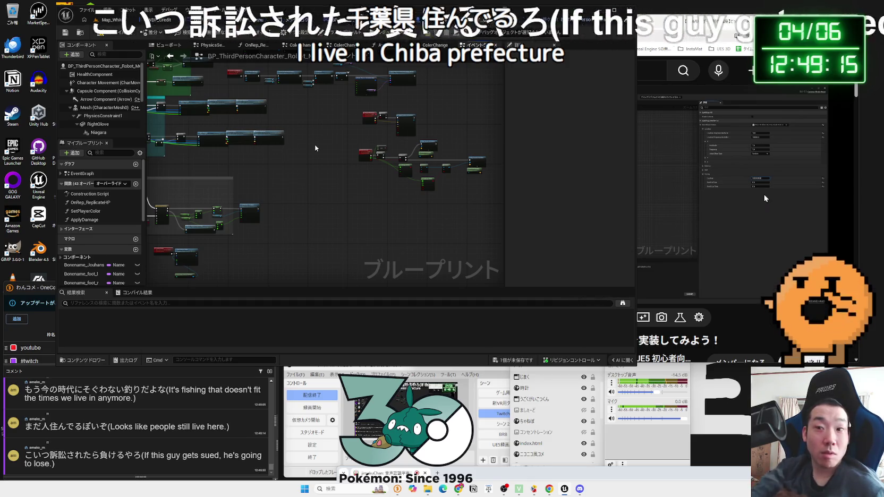
Move Get Player Camera Manager and Start Camera Shake right, away from Play Sound at Location.
click(430, 20)
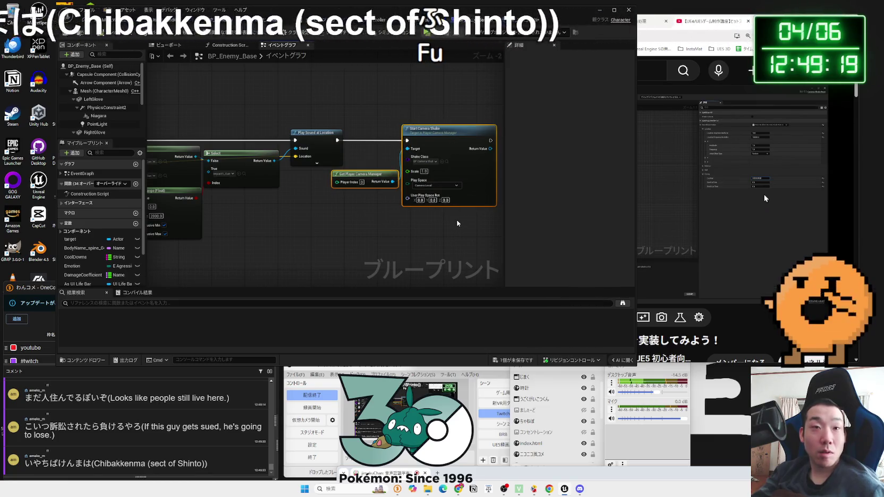
click(524, 20)
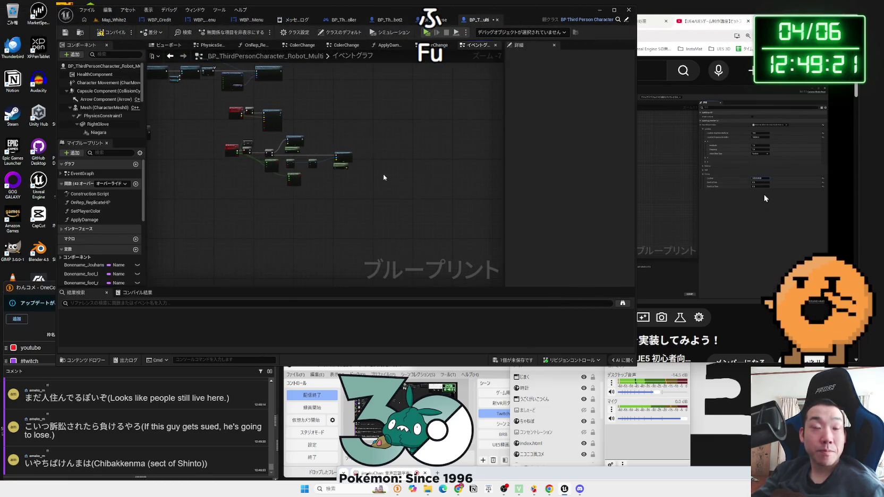
scroll(384, 178, up, 7)
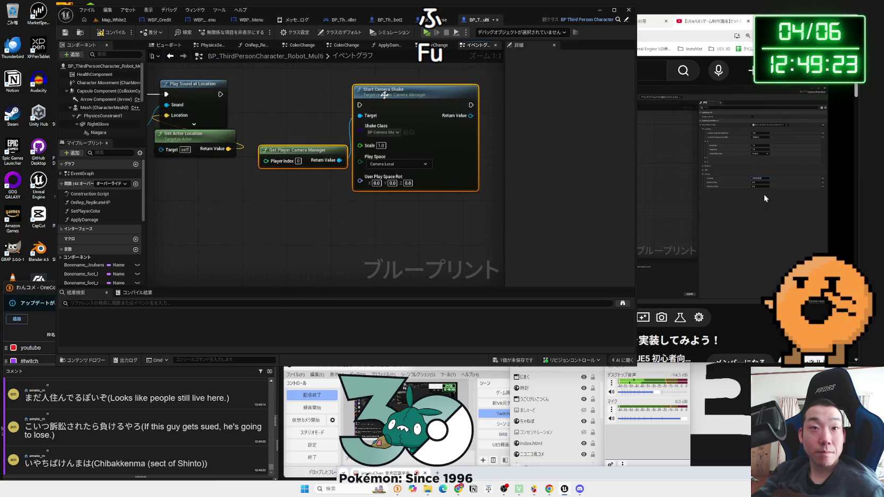
scroll(297, 186, down, 5)
scroll(357, 144, up, 5)
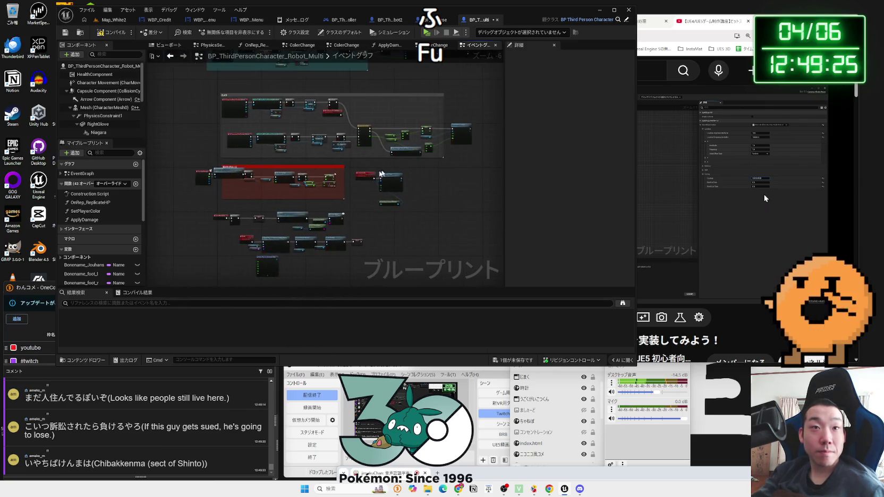
scroll(377, 174, down, 5)
scroll(324, 193, up, 4)
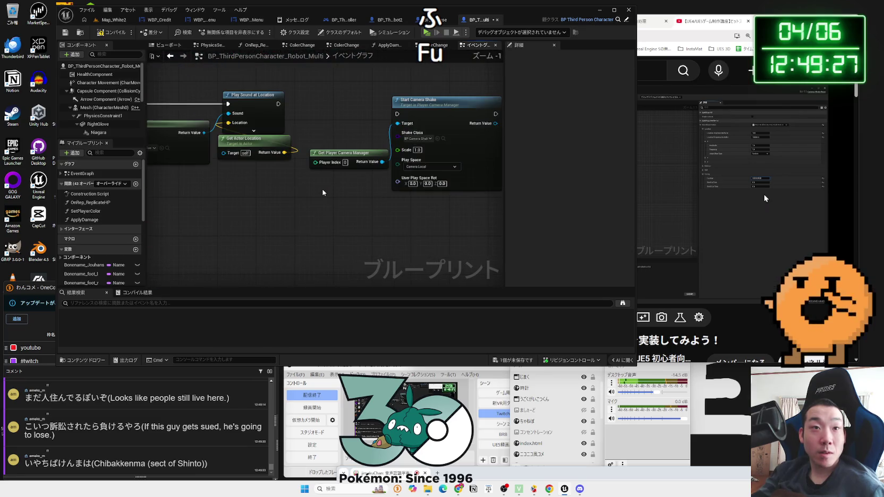
drag(422, 222, 422, 221)
drag(345, 153, 398, 142)
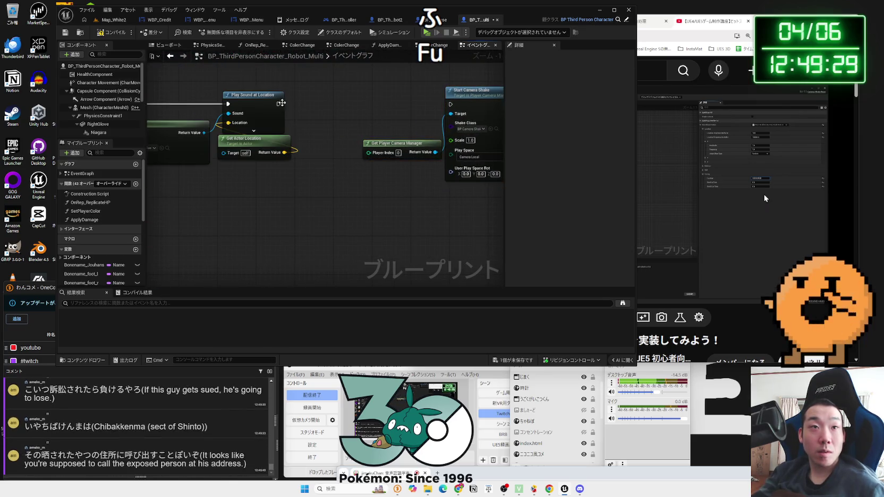
drag(277, 104, 323, 103)
Add a Get Player Controller node, discarding a mistaken Is Player Controller check.
key(Escape)
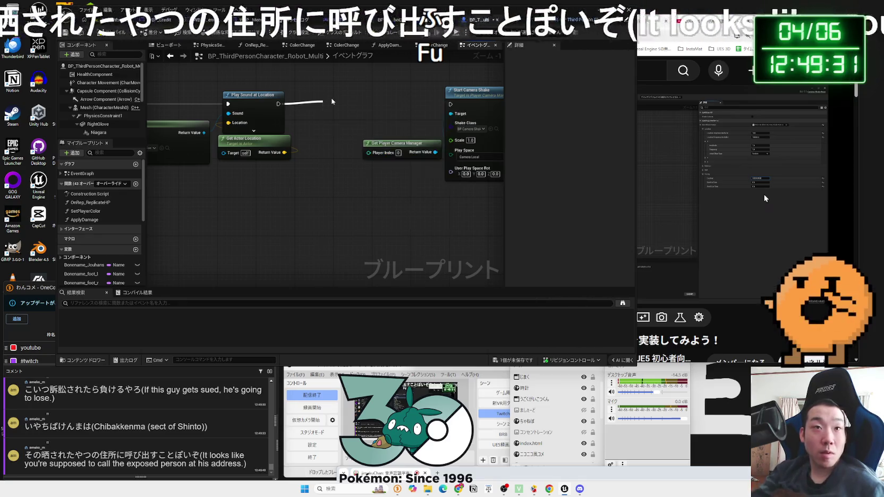
right_click(316, 170)
text(get player)
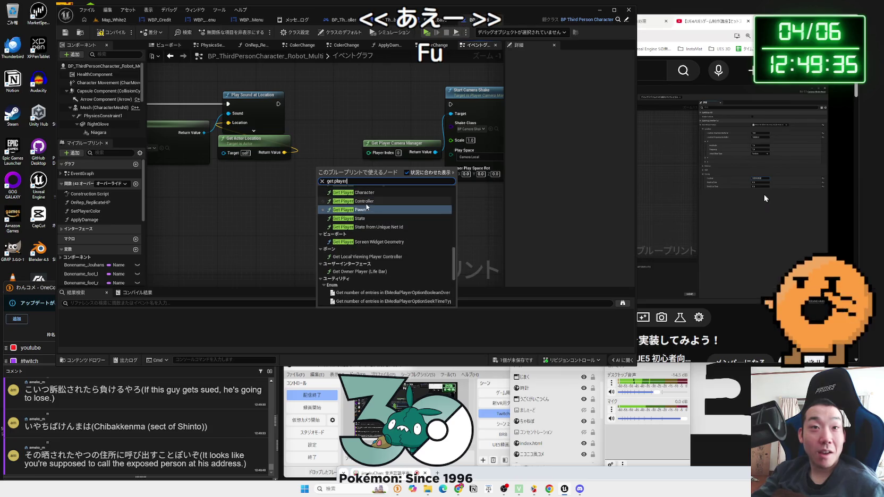
click(348, 190)
drag(358, 195, 389, 193)
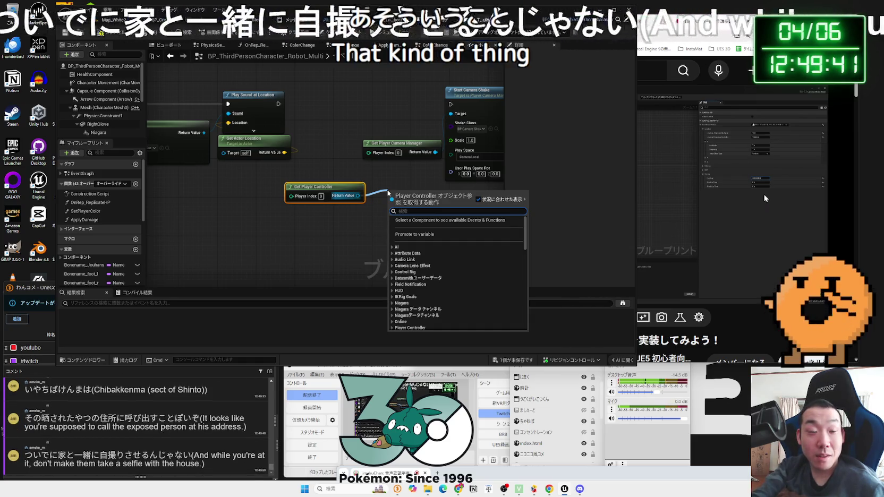
scroll(388, 193, down, 10)
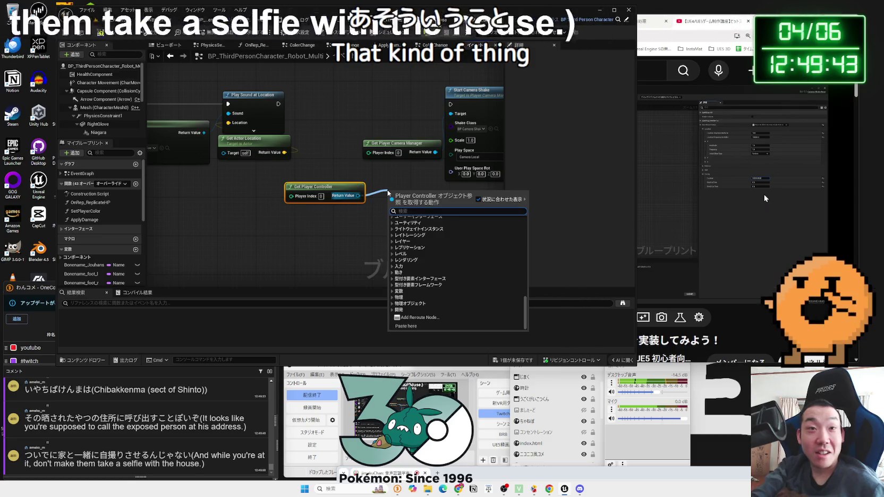
text(is)
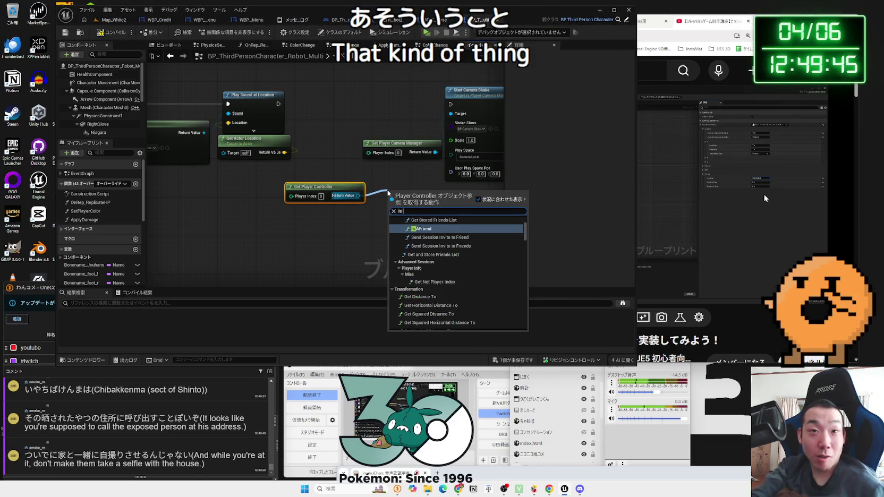
text( player)
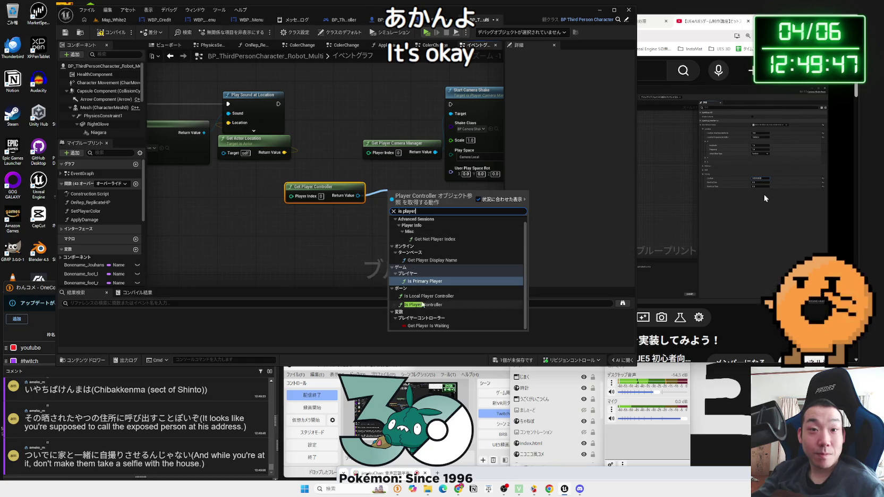
click(423, 305)
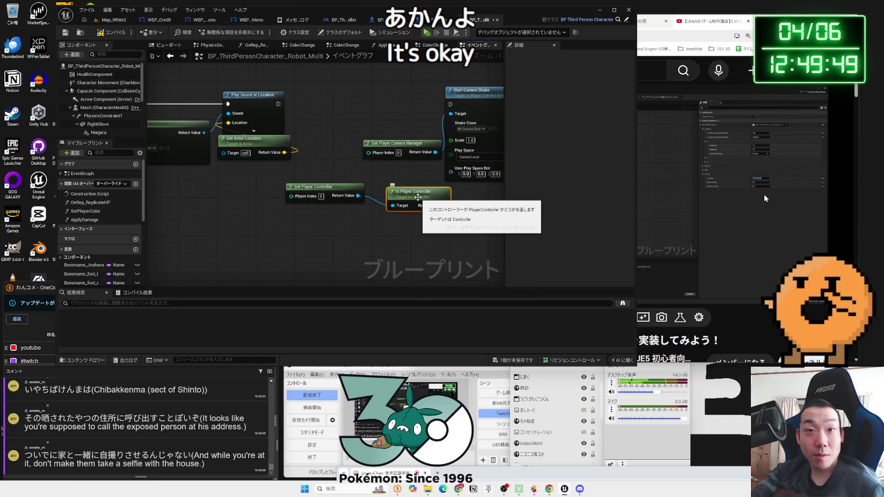
key(Delete)
Attach Is Local Player Controller to the controller output and drive a new Branch with it.
drag(358, 195, 393, 197)
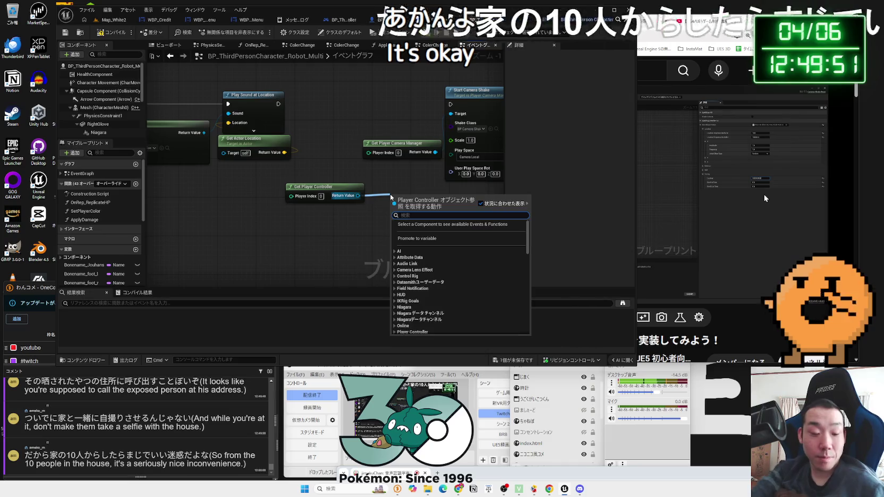
text(is local)
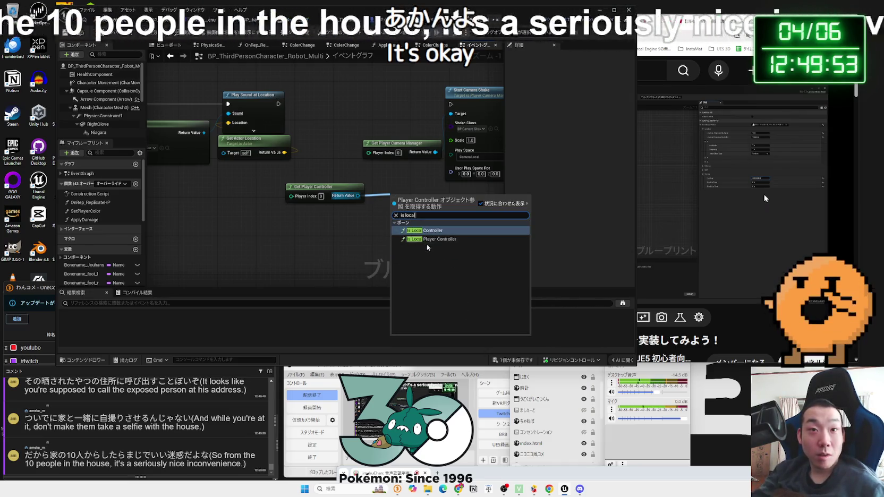
click(431, 239)
mouse_move(423, 200)
mouse_down()
mouse_move(320, 172)
mouse_move(388, 179)
mouse_up()
text(branch)
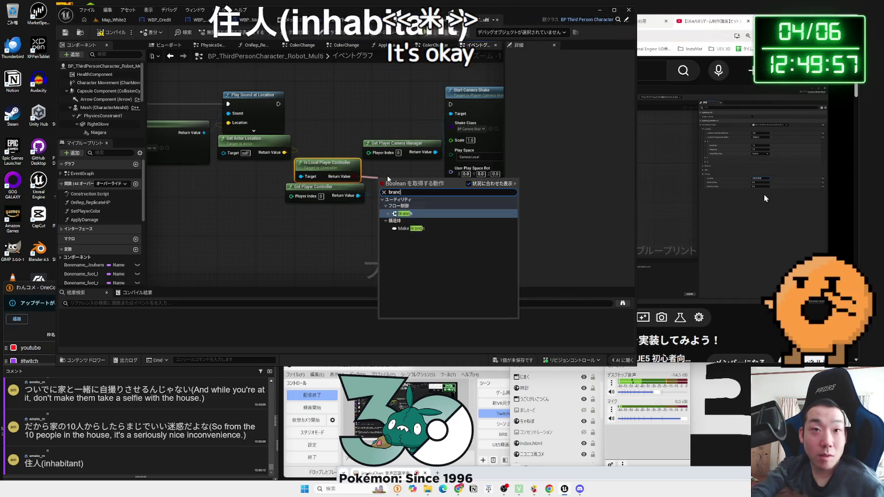
key(Return)
Reposition the Branch with its condition nodes and shift the camera-shake nodes right.
drag(342, 145, 322, 137)
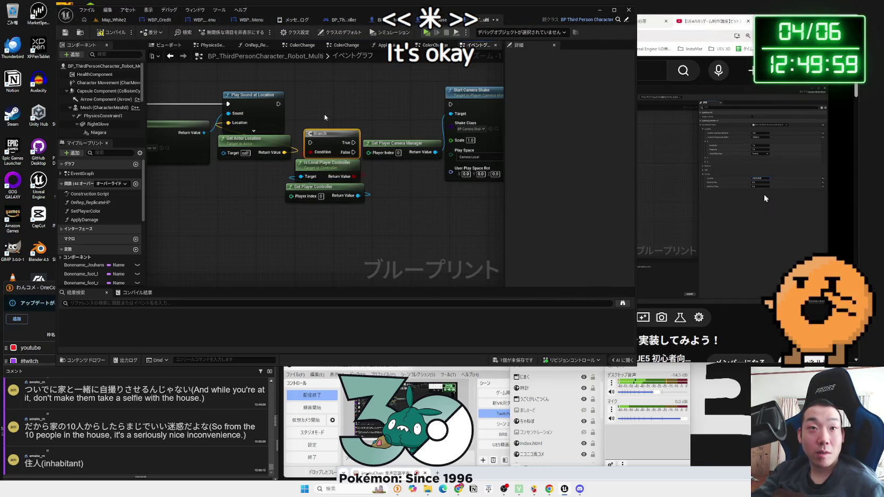
drag(287, 207, 350, 102)
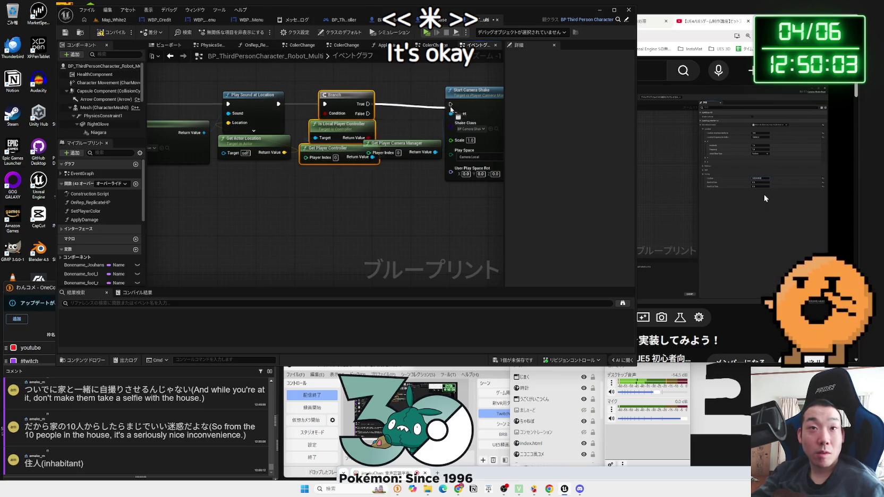
drag(450, 112, 479, 106)
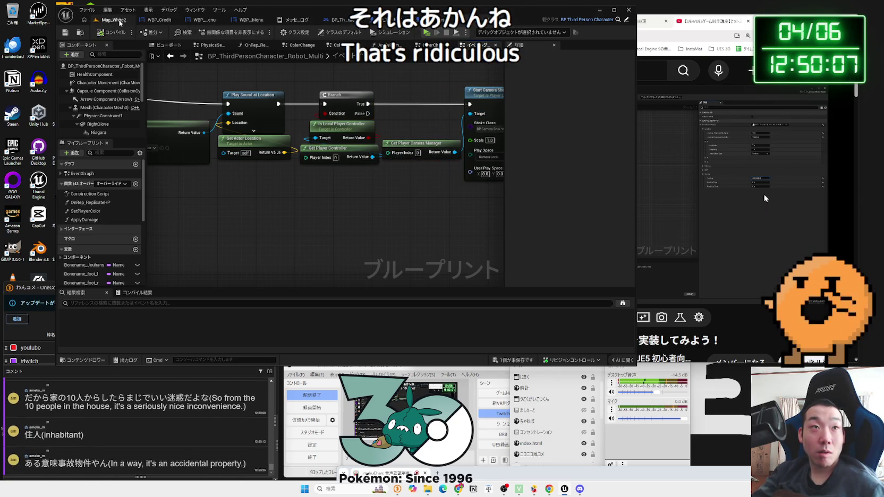
In the Map_White2 editor, browse the WhiteStage, WhiteStage2, WhiteStage3, White4 and Multi level folders.
click(120, 23)
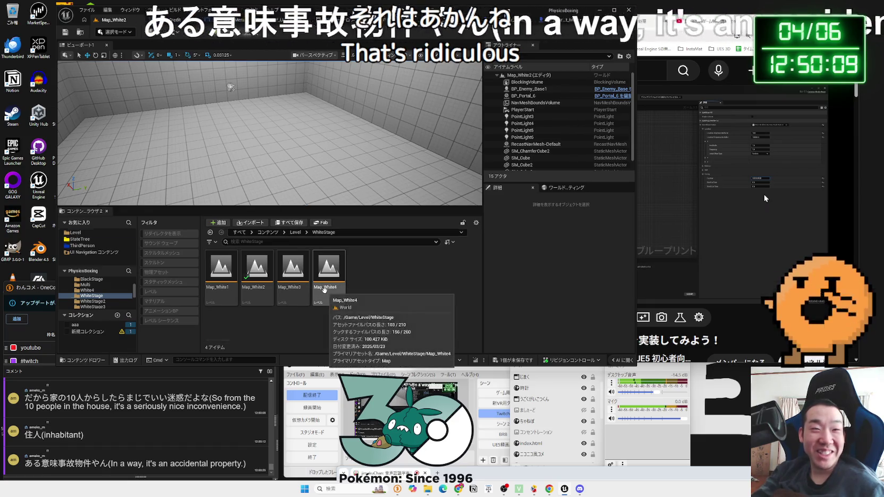
key(alt+Left)
scroll(262, 308, down, 1)
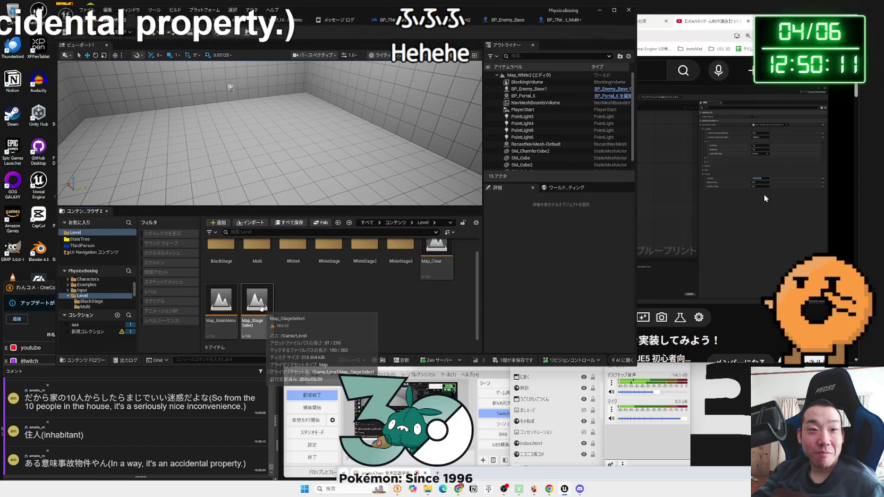
scroll(262, 309, up, 1)
click(330, 272)
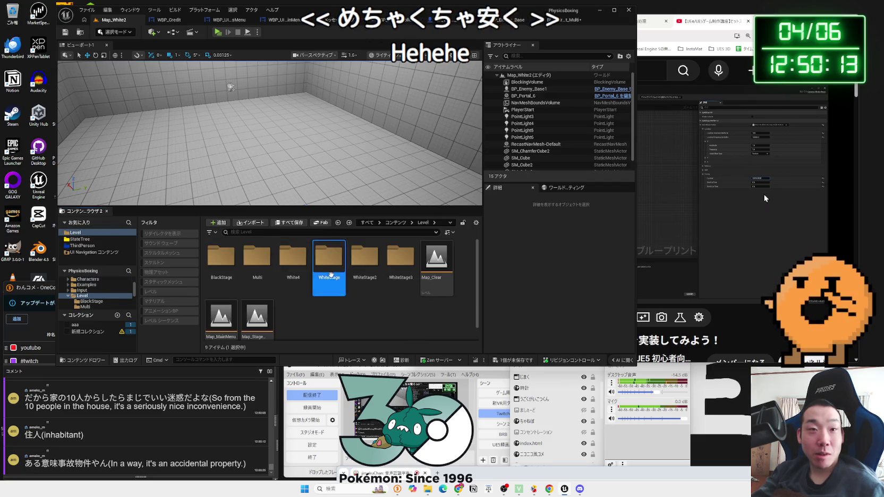
double_click(330, 274)
key(alt+Left)
double_click(365, 265)
key(alt+Left)
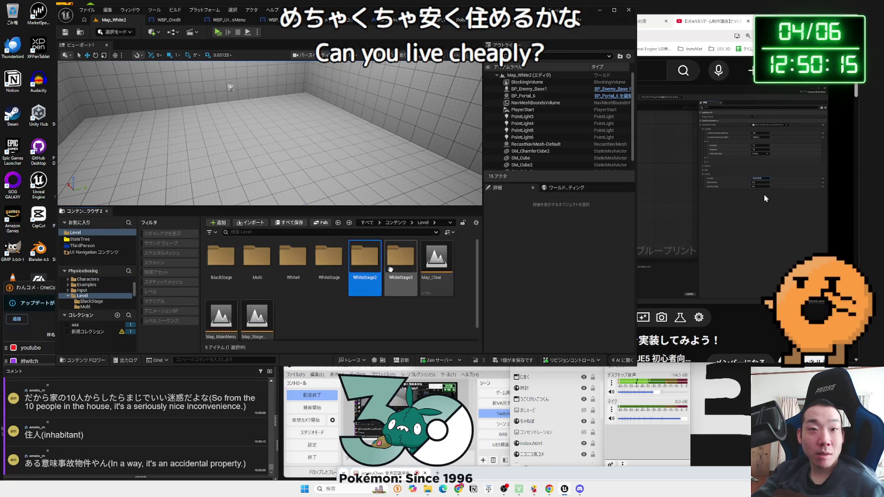
double_click(390, 266)
key(alt+Left)
double_click(293, 260)
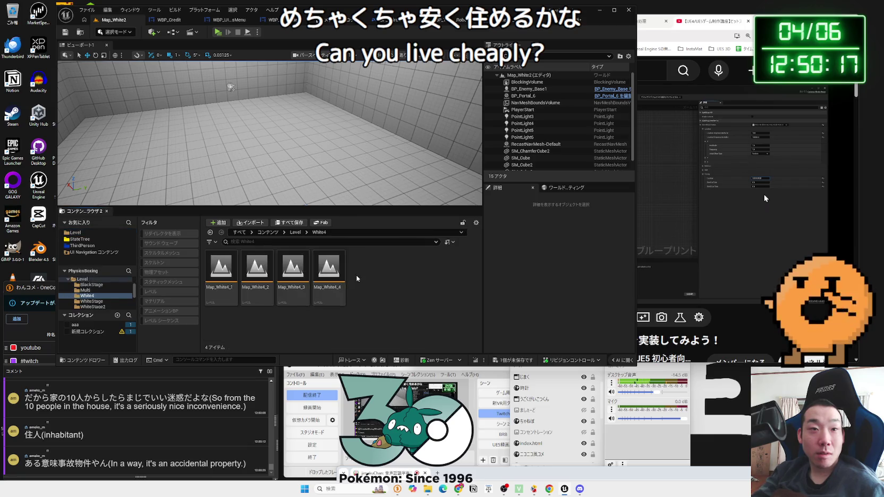
key(alt+Left)
key(Left)
key(Return)
key(alt+Left)
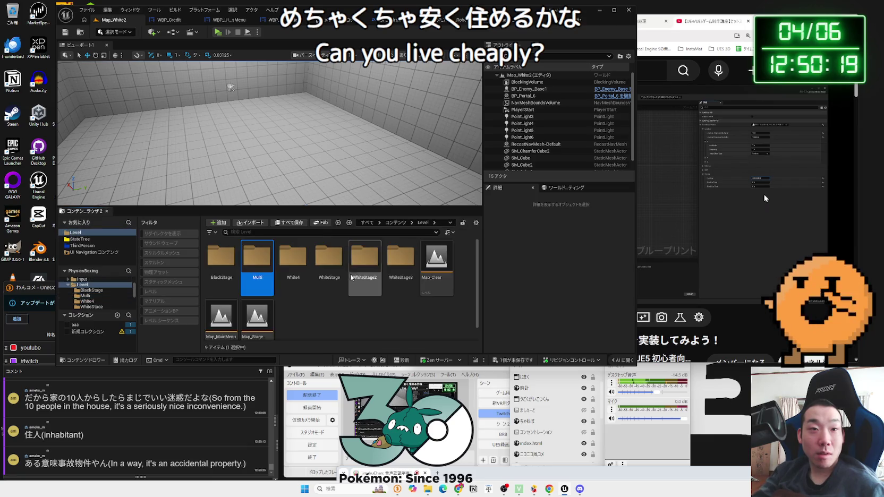
Browse the BlackStage, White4, WhiteStage, WhiteStage2 and WhiteStage3 folders again.
double_click(221, 268)
key(alt+Left)
double_click(287, 268)
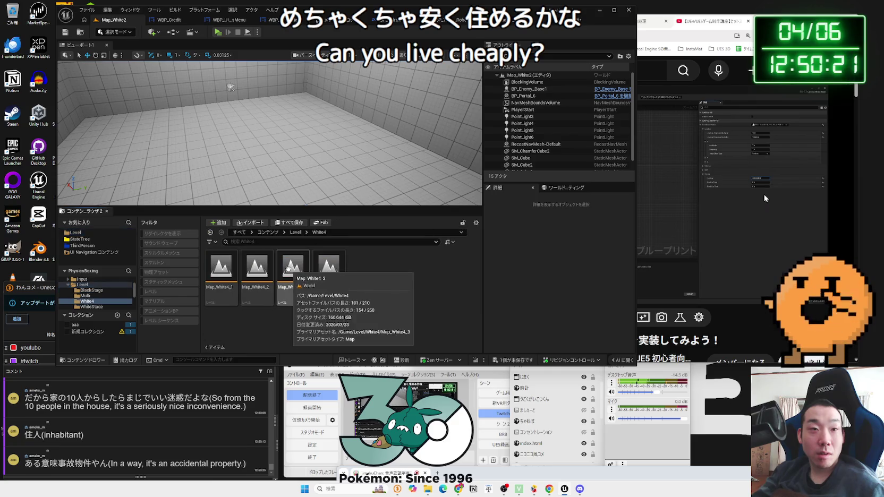
key(alt+Left)
scroll(259, 315, down, 1)
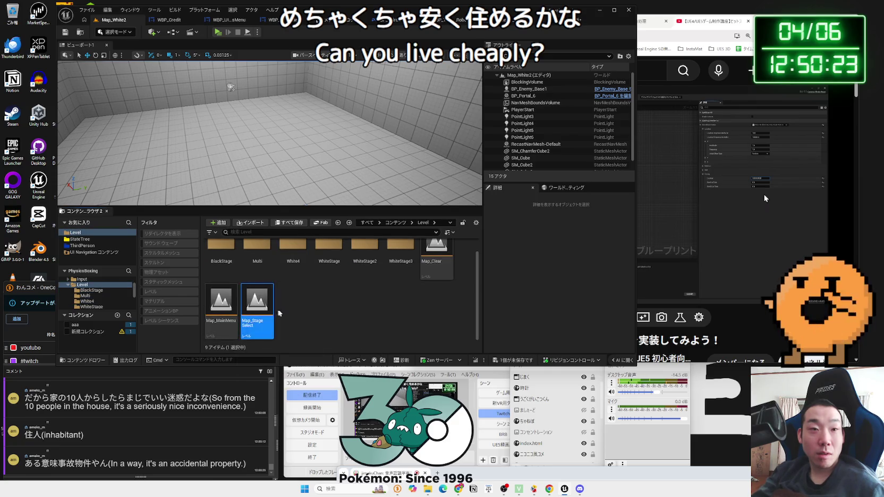
scroll(279, 313, up, 1)
double_click(328, 277)
key(alt+Left)
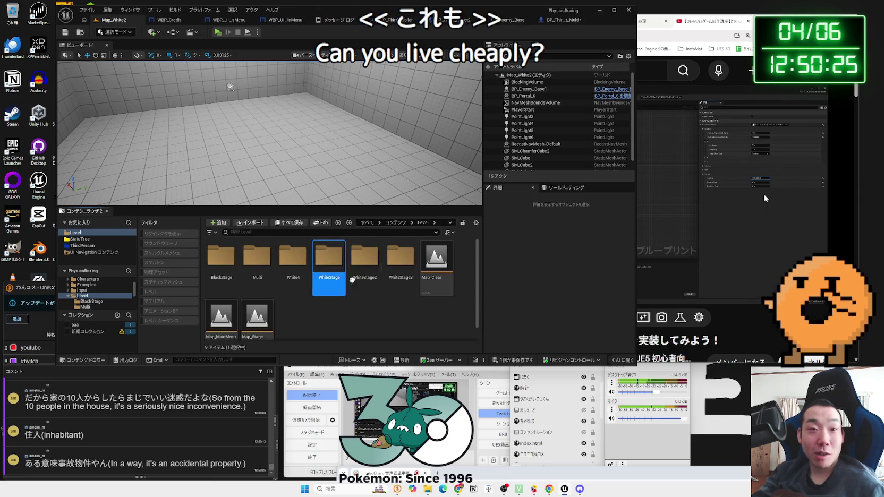
double_click(359, 277)
key(alt+Left)
double_click(401, 272)
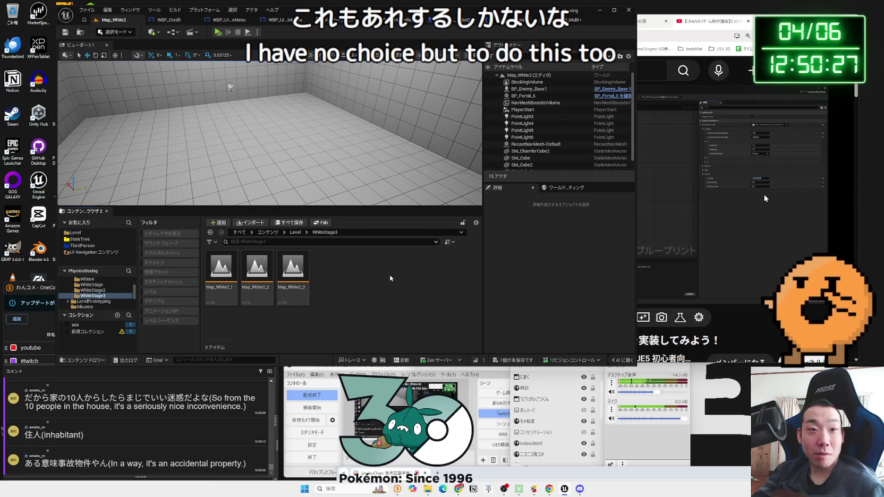
key(alt+Left)
double_click(291, 273)
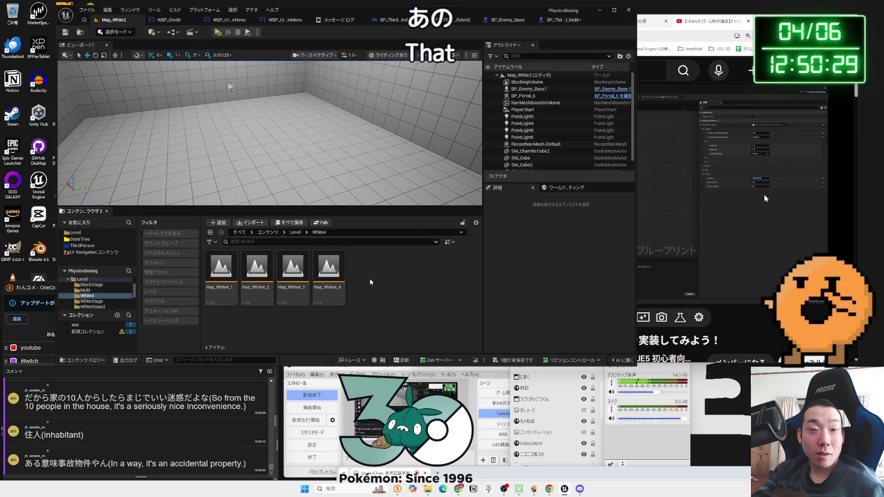
key(alt+Left)
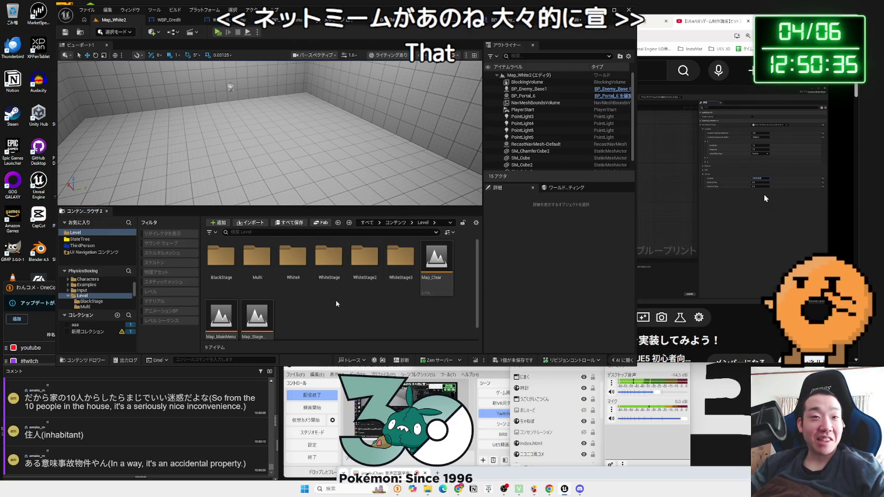
Open the Multi folder and load the Map_MultiNormal level.
click(275, 286)
click(266, 281)
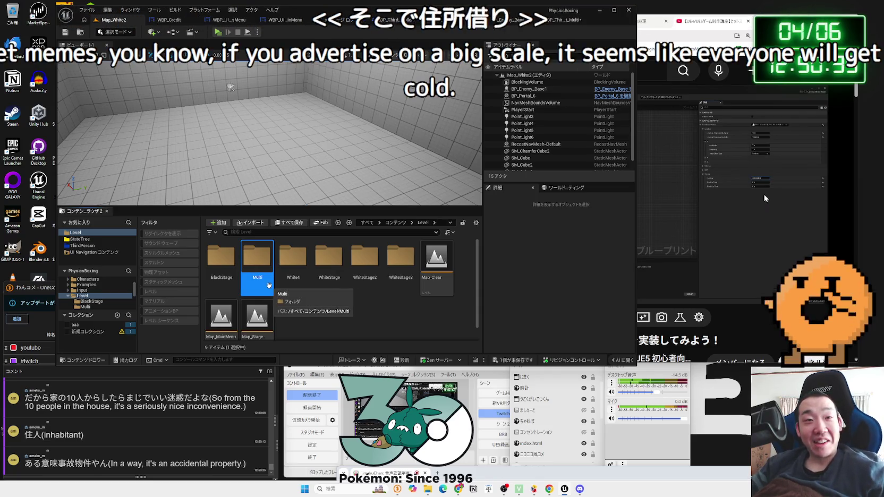
key(Left)
click(258, 282)
click(290, 281)
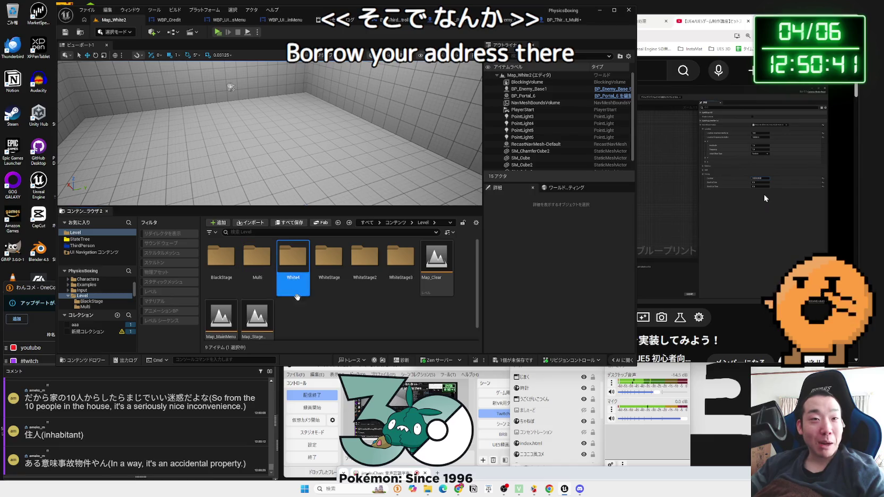
click(296, 304)
scroll(266, 300, down, 1)
click(221, 255)
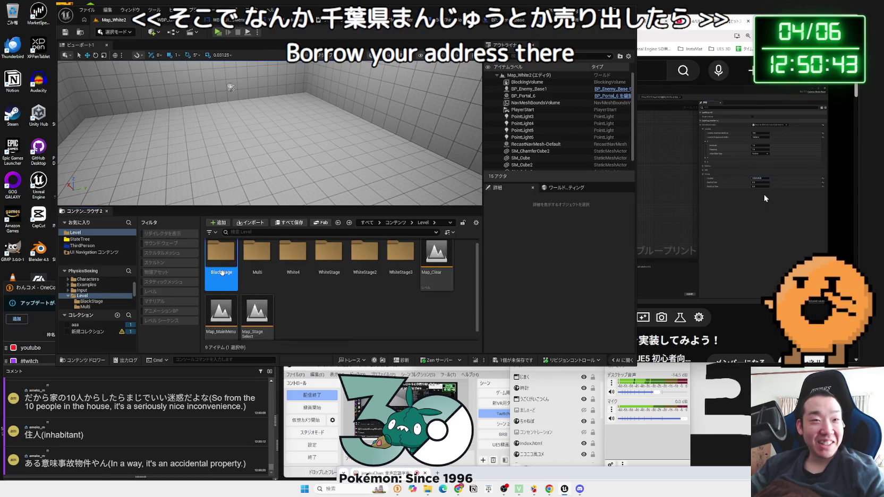
key(Right)
key(Return)
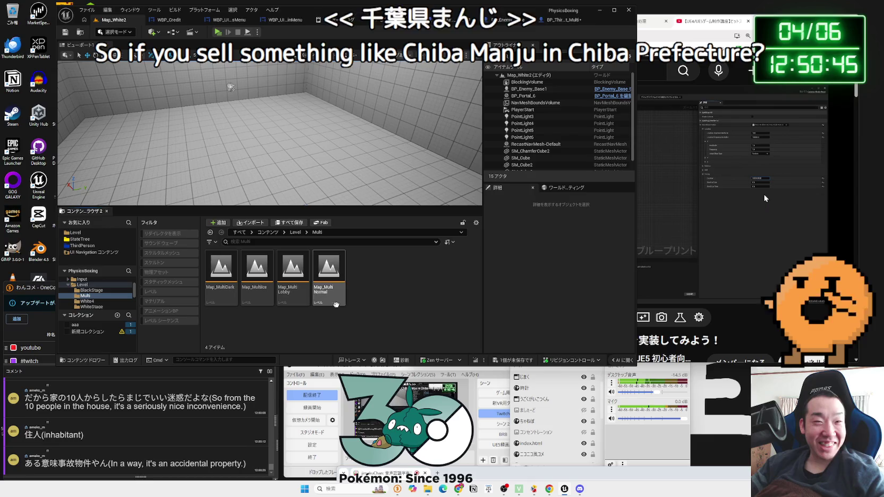
double_click(338, 294)
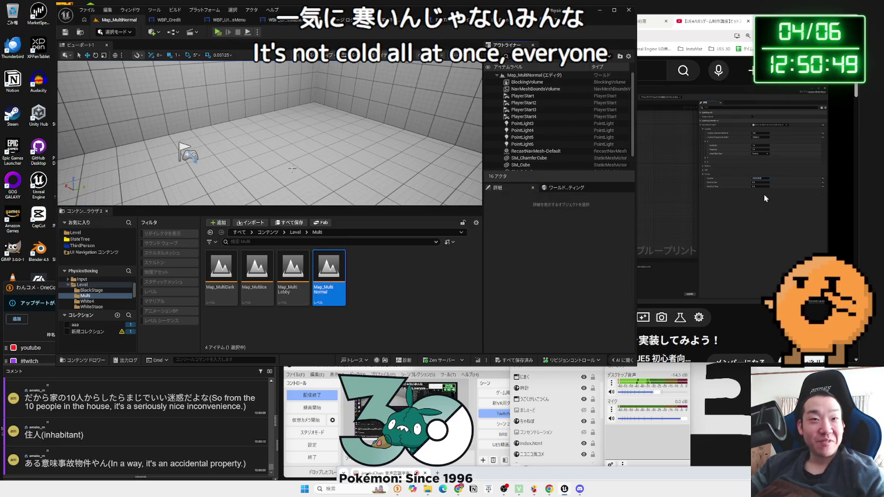
Launch a 3-player Play As Listen Server test of the level.
mouse_move(266, 133)
mouse_down()
mouse_move(271, 159)
mouse_move(279, 144)
mouse_up()
key(alt+Left)
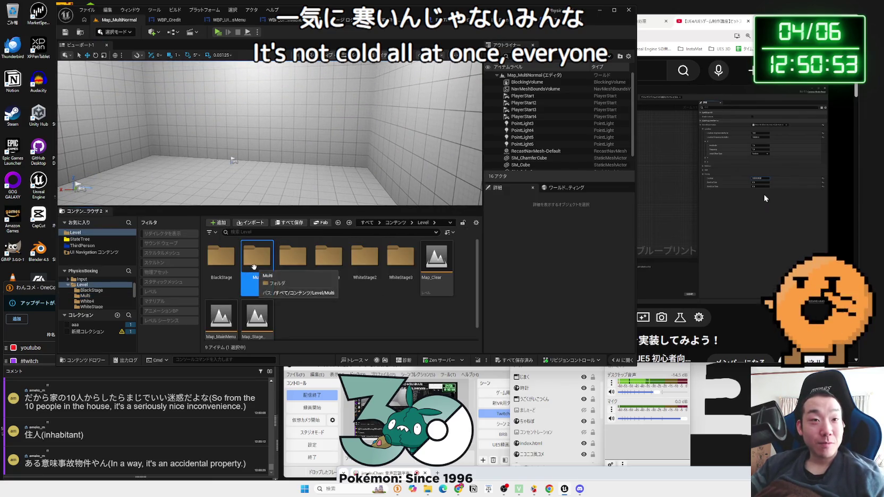
click(258, 35)
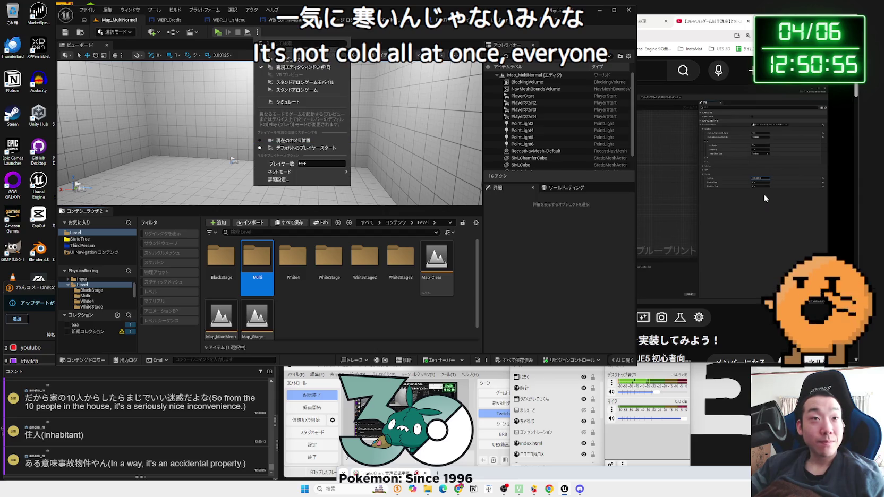
mouse_move(303, 172)
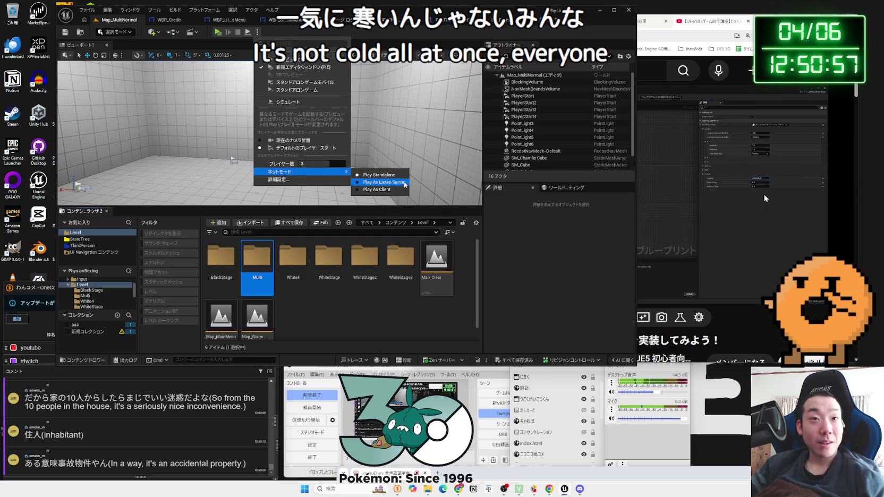
click(405, 181)
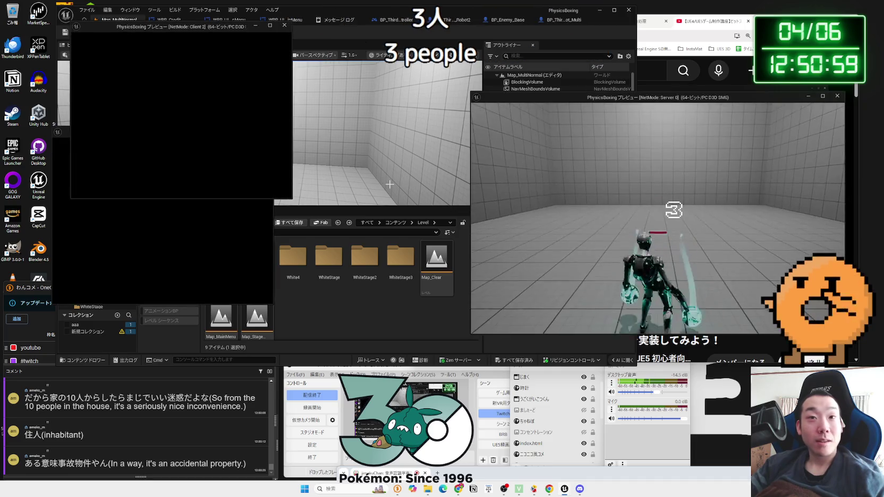
Arrange the Client 1 and Client 2 game windows, play through, then stop the session.
click(58, 132)
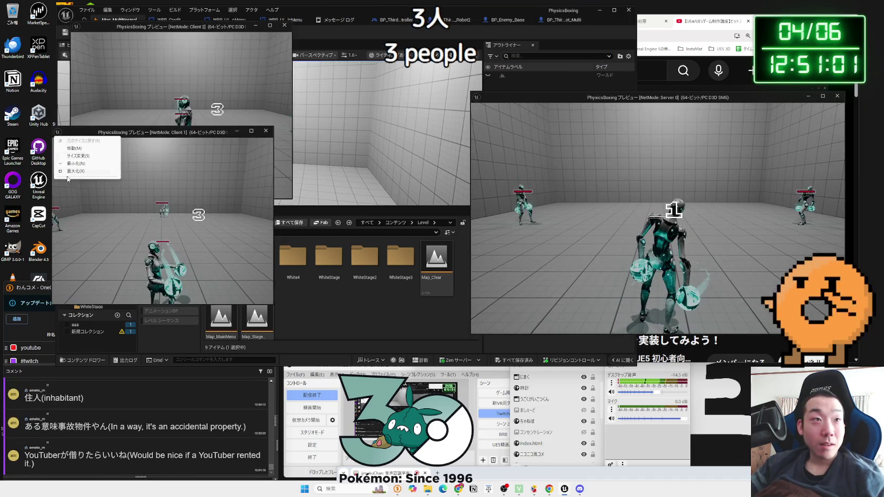
key(alt+Tab)
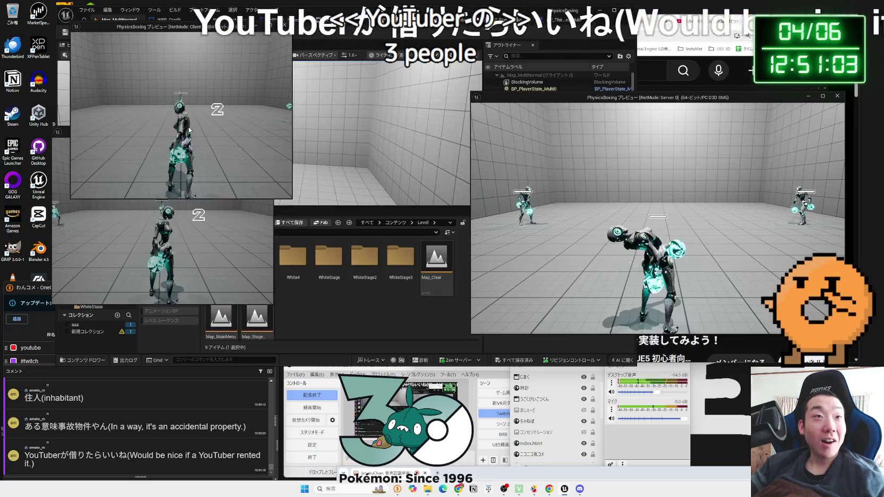
mouse_move(76, 132)
mouse_down()
mouse_move(118, 194)
mouse_move(128, 257)
mouse_up()
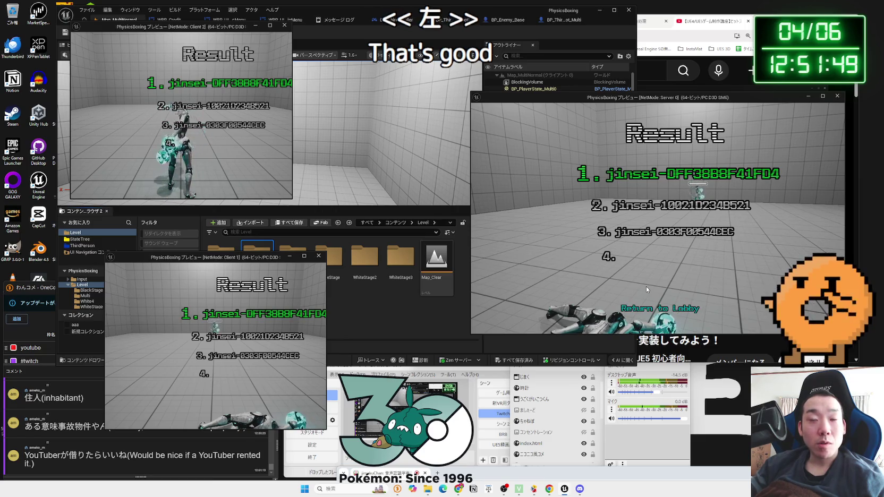
click(837, 96)
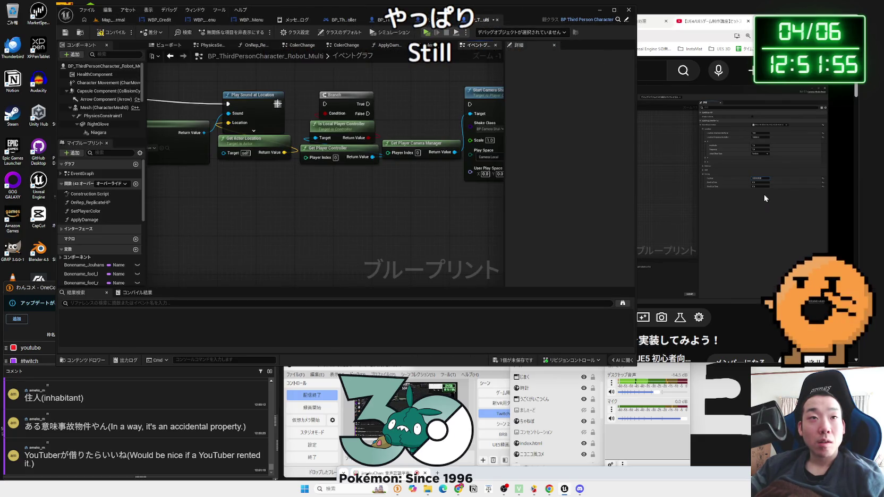
Return to the Map_MultiNormal level tab and start the listen-server test with Alt+P.
click(107, 20)
key(alt+p)
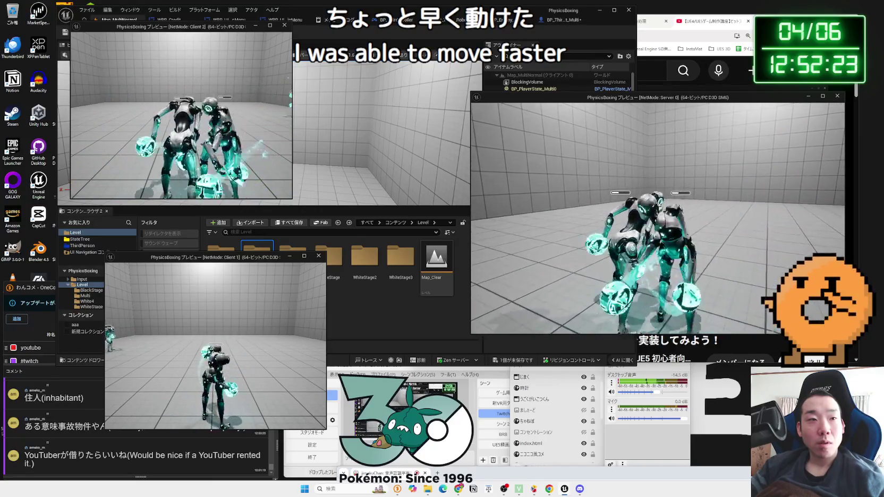
Pause the Server game and choose Main Menu, then bring Chrome with ChatGPT forward.
key(Escape)
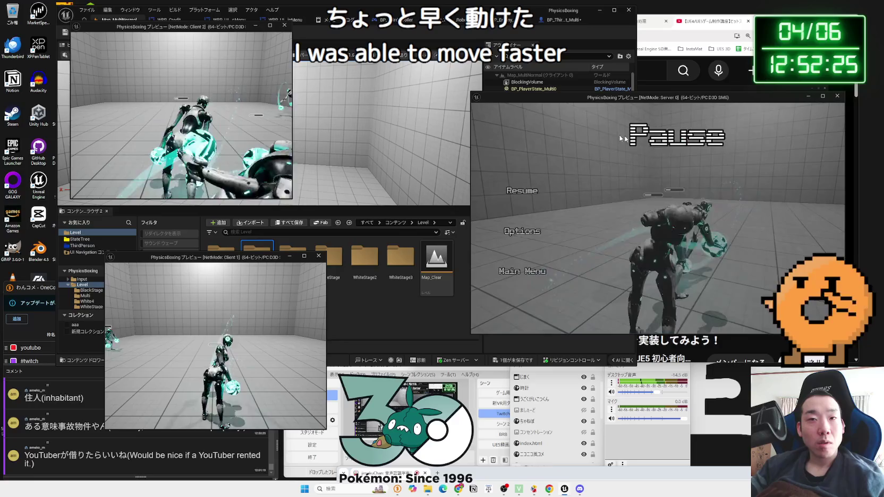
click(522, 270)
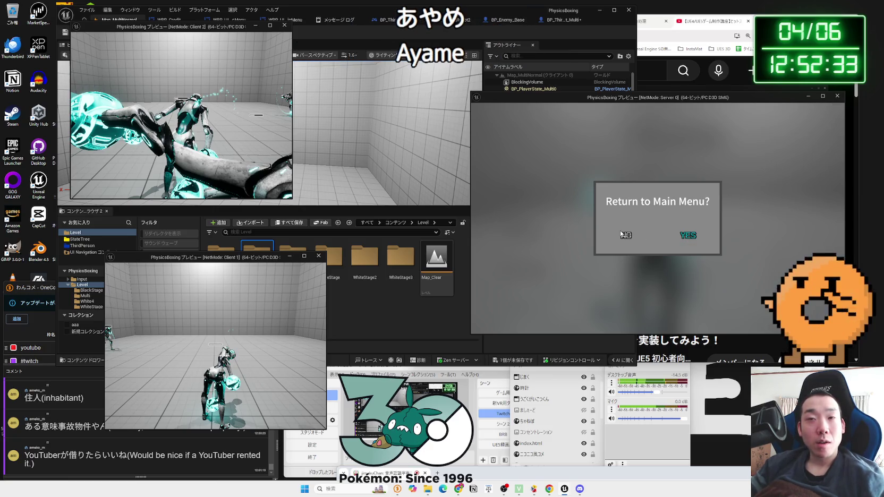
key(alt+Tab)
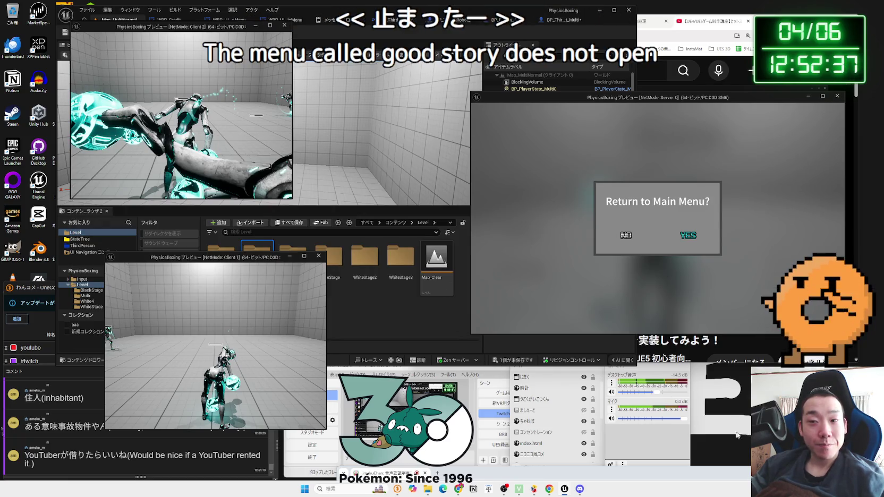
click(459, 488)
Return to the Time Dilation ChatGPT tab, then open X from the bookmarks in a new tab.
click(631, 21)
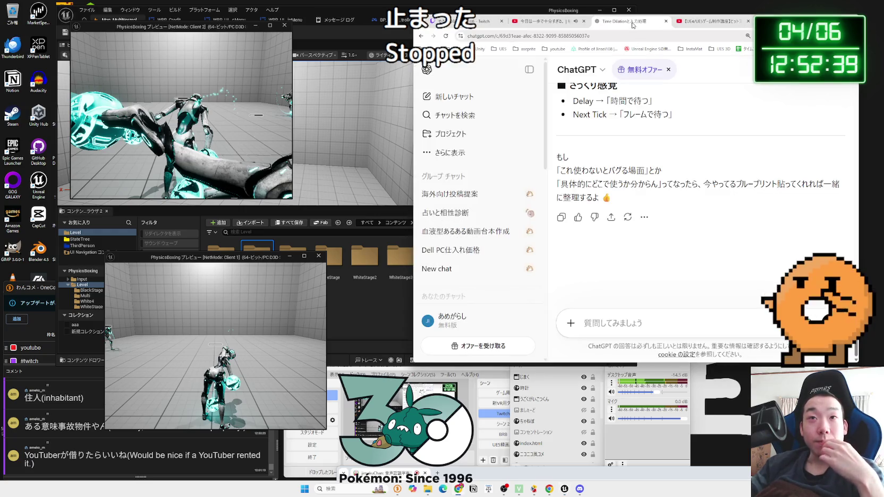
click(549, 25)
click(619, 24)
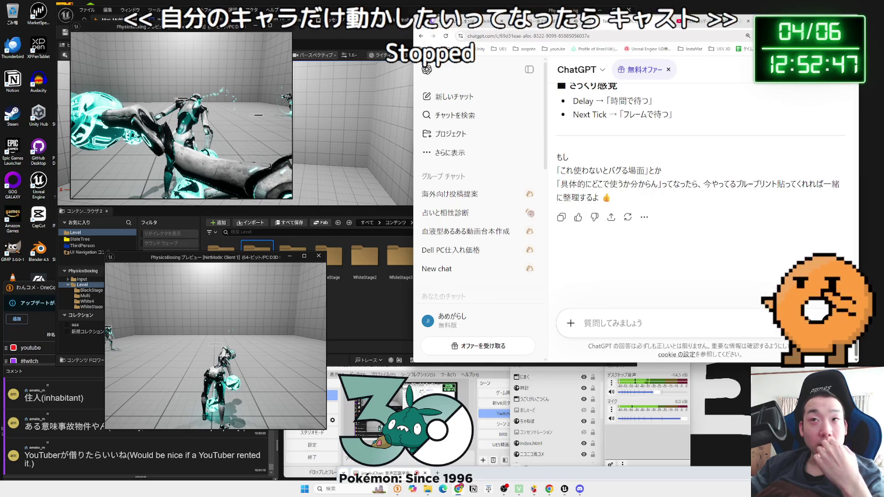
key(ctrl+t)
click(849, 49)
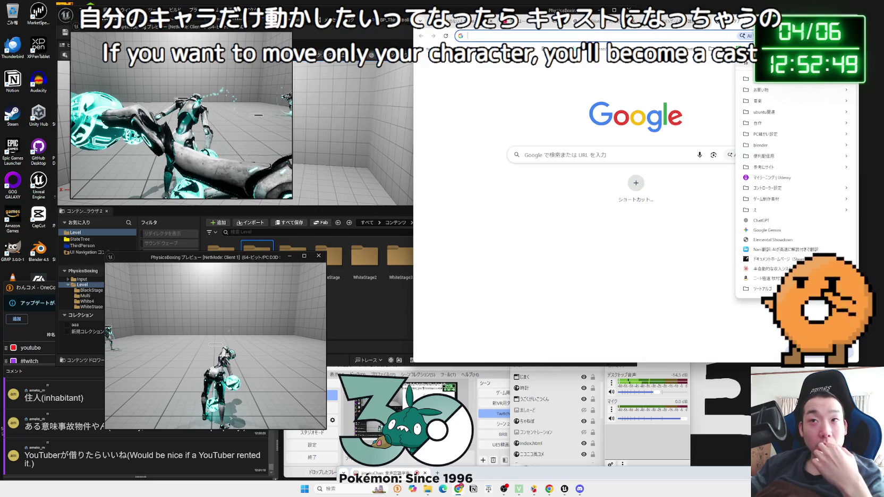
click(668, 105)
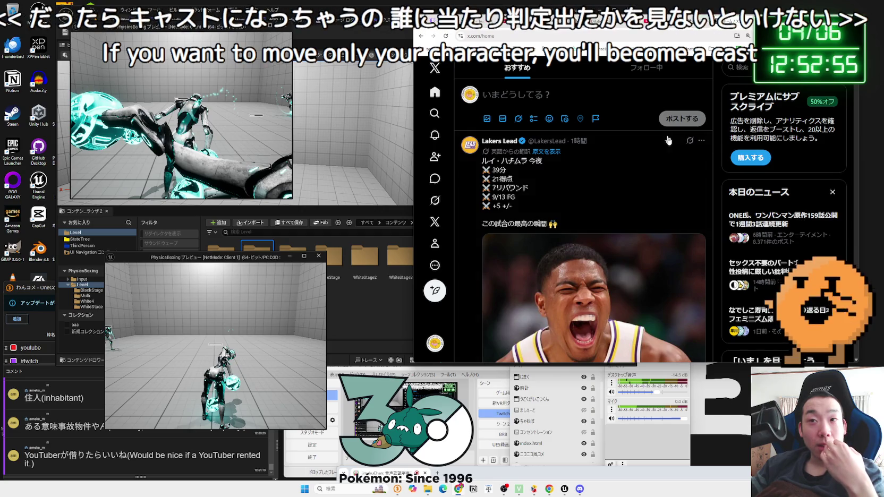
Read the ワンパンマン (One Punch Man) trending story, then go back to the X home feed.
click(744, 225)
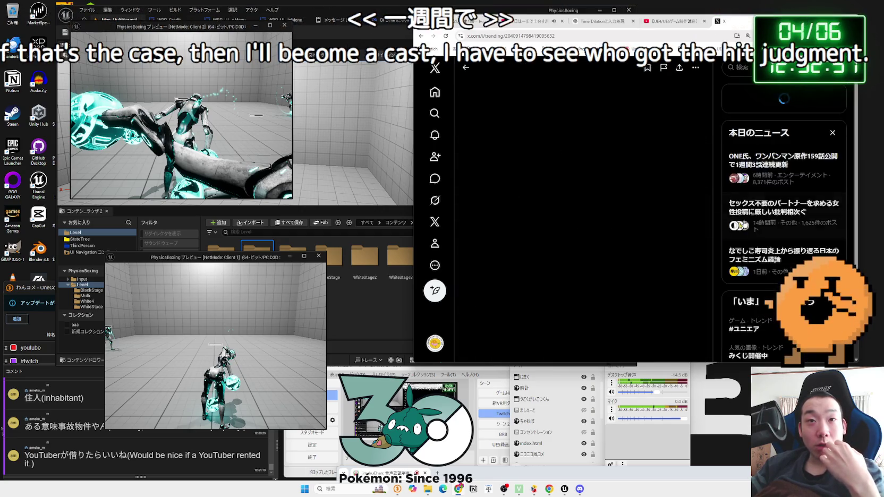
scroll(574, 168, down, 3)
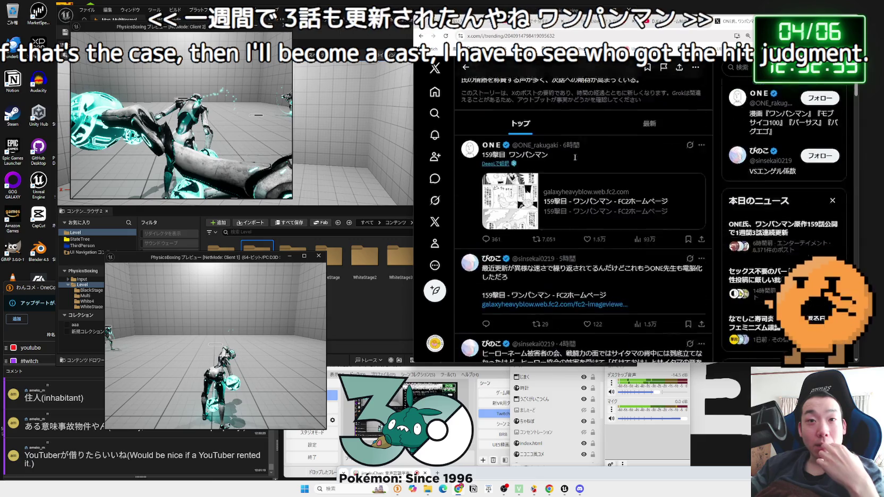
scroll(574, 160, down, 8)
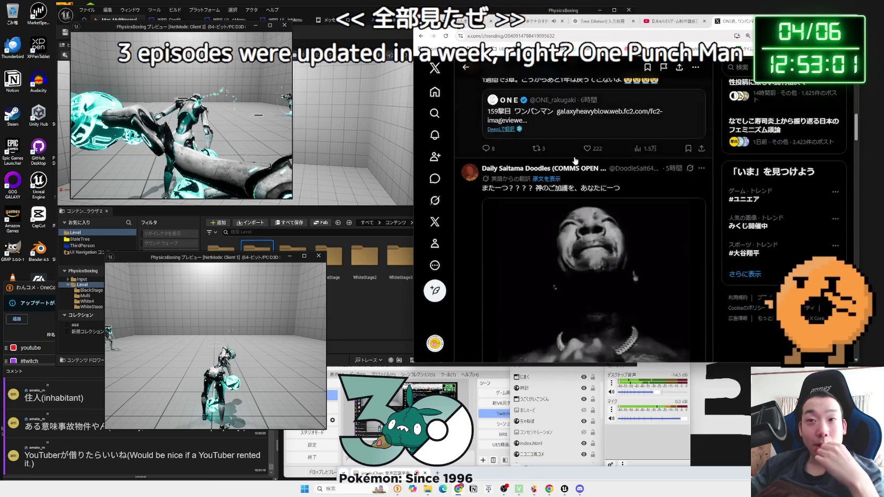
scroll(574, 160, down, 2)
scroll(574, 161, down, 5)
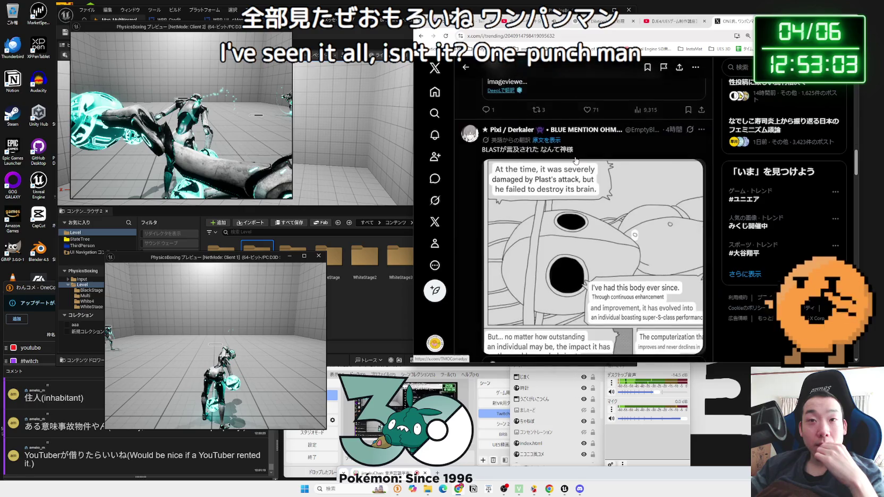
key(alt+Left)
scroll(576, 160, down, 3)
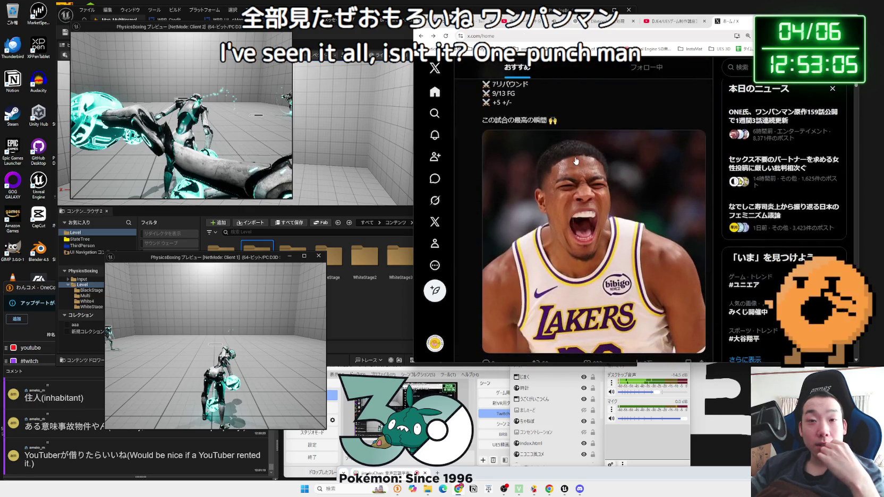
scroll(575, 160, up, 1)
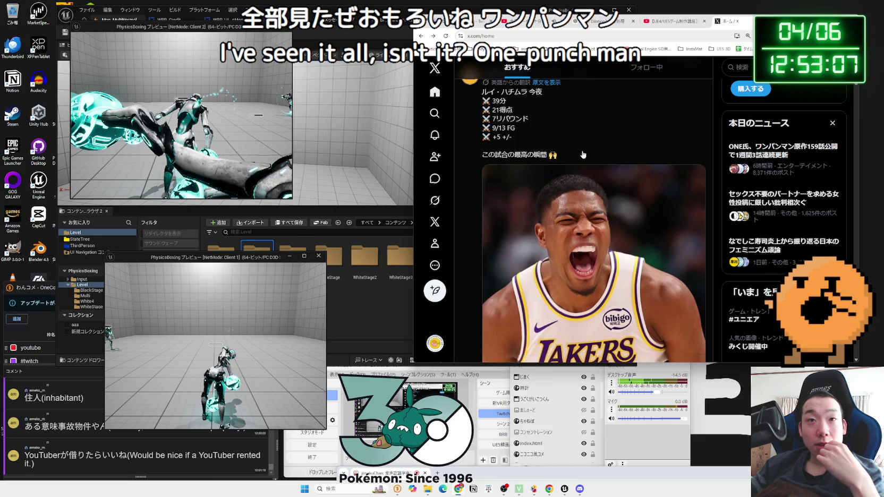
scroll(583, 154, up, 1)
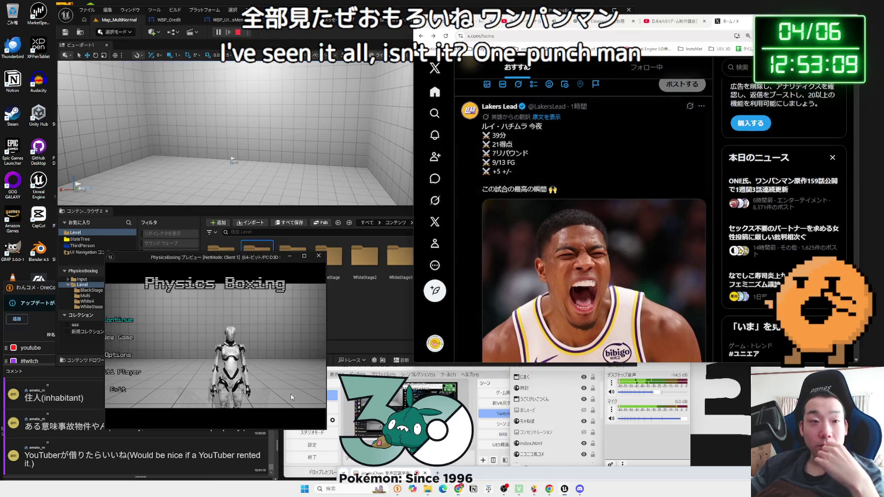
Close the game preview and return to the BP_ThirdPersonCharacter_Robot_Multi Blueprint graph.
click(226, 368)
click(236, 358)
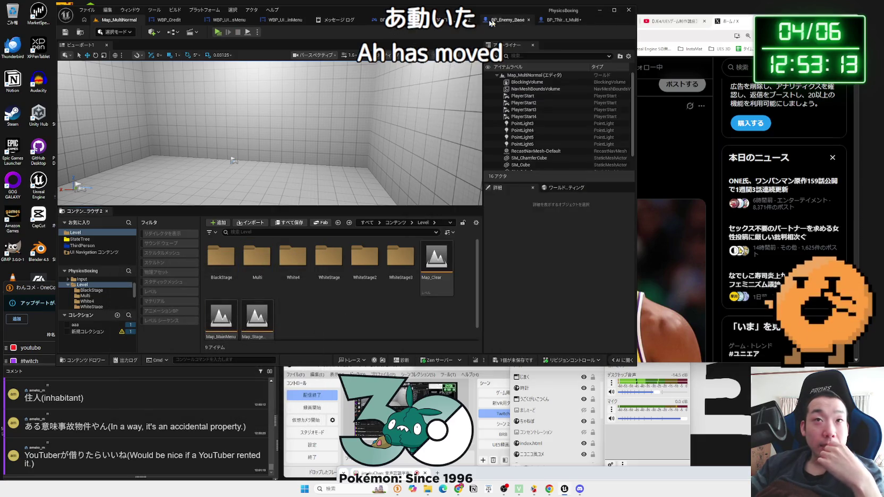
click(564, 20)
scroll(368, 142, down, 2)
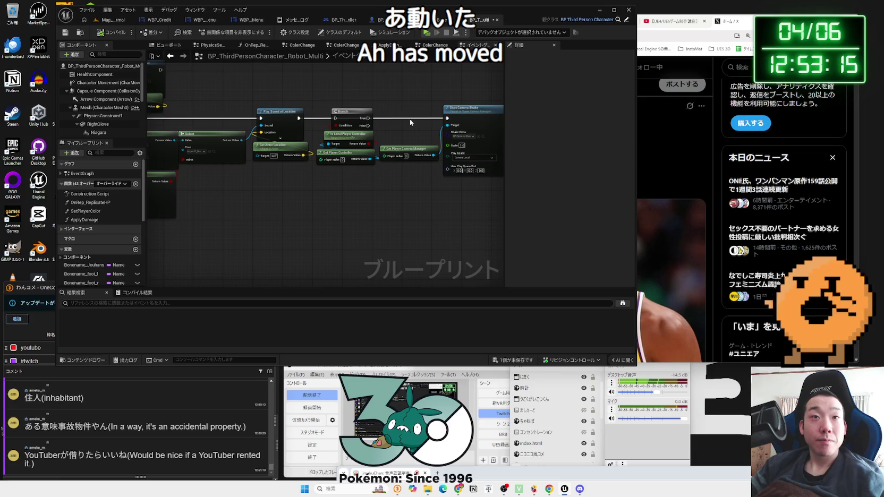
Move the Get Player Camera Manager node up in the graph.
click(369, 172)
scroll(387, 117, down, 3)
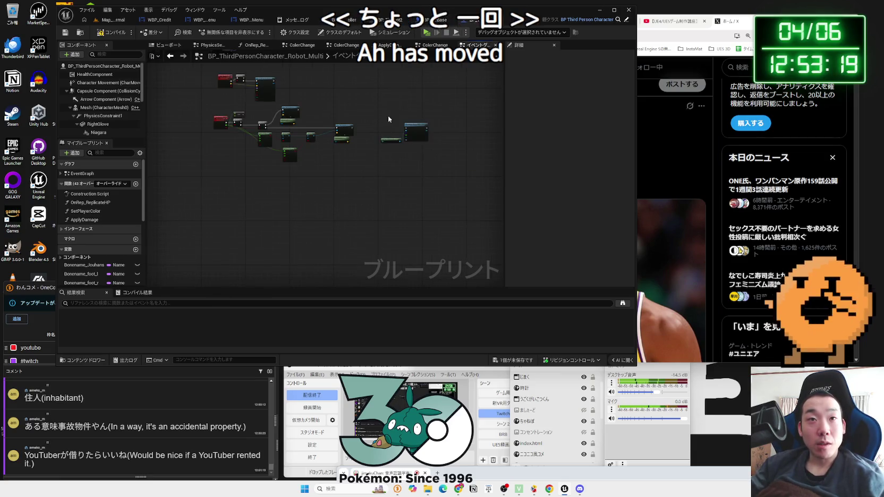
scroll(385, 159, up, 3)
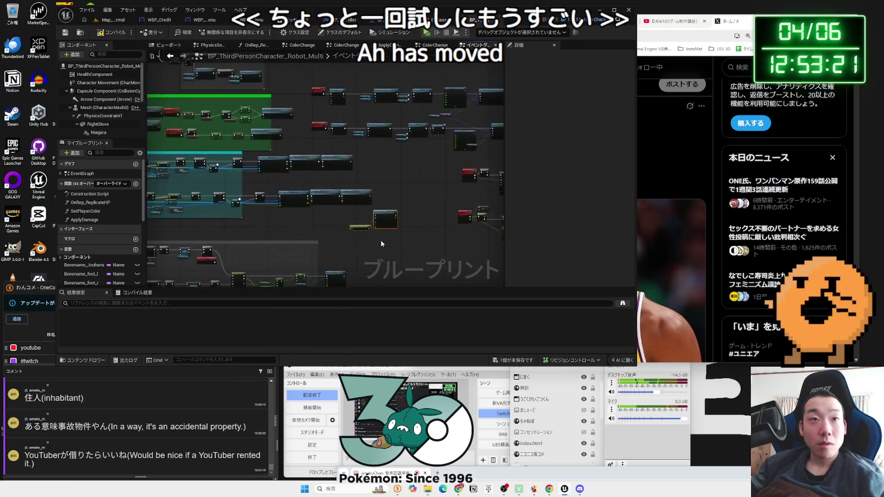
scroll(381, 244, up, 4)
drag(390, 242, 390, 143)
scroll(406, 149, up, 2)
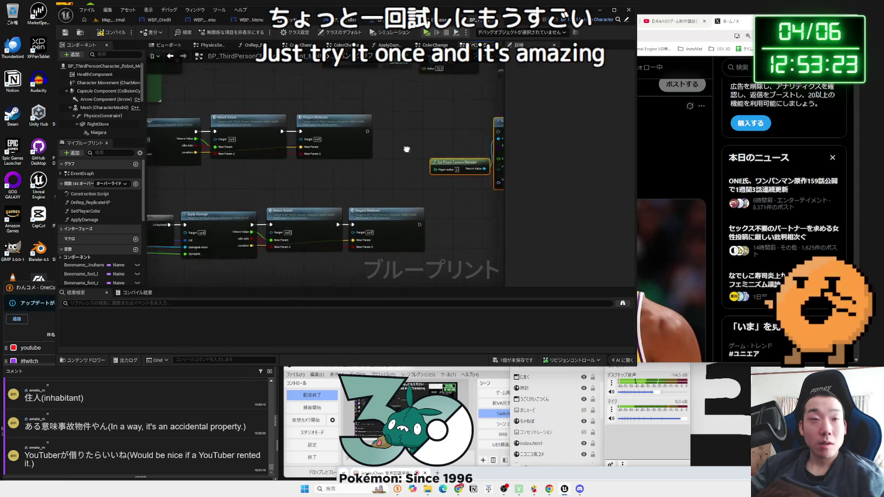
scroll(406, 149, down, 3)
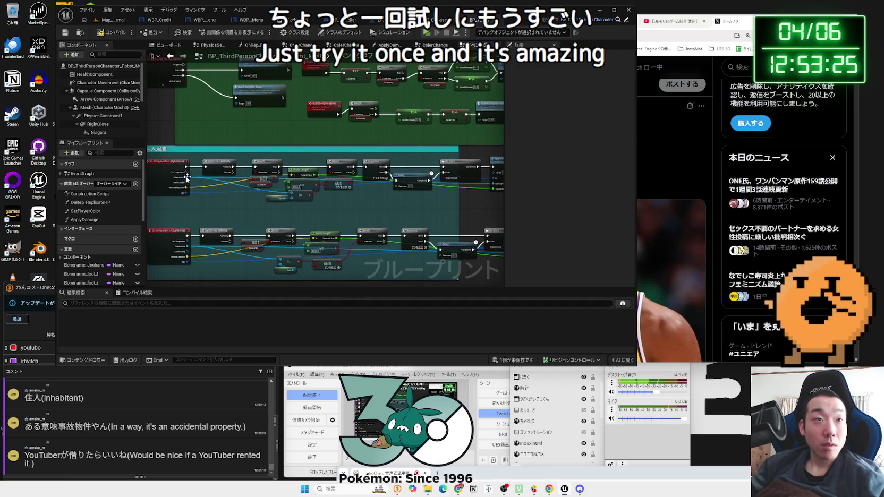
Drop an unused Other Actor wire, select Start Camera Shake and save the blueprint.
drag(187, 177, 449, 202)
key(Escape)
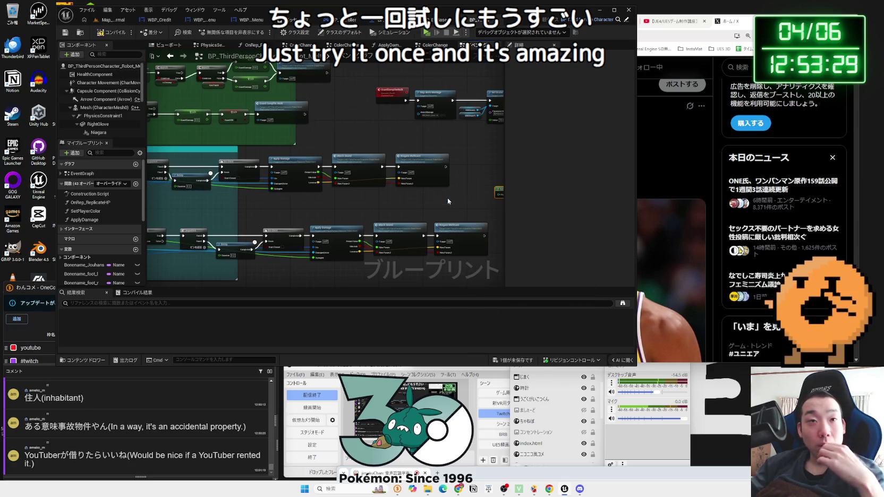
click(426, 169)
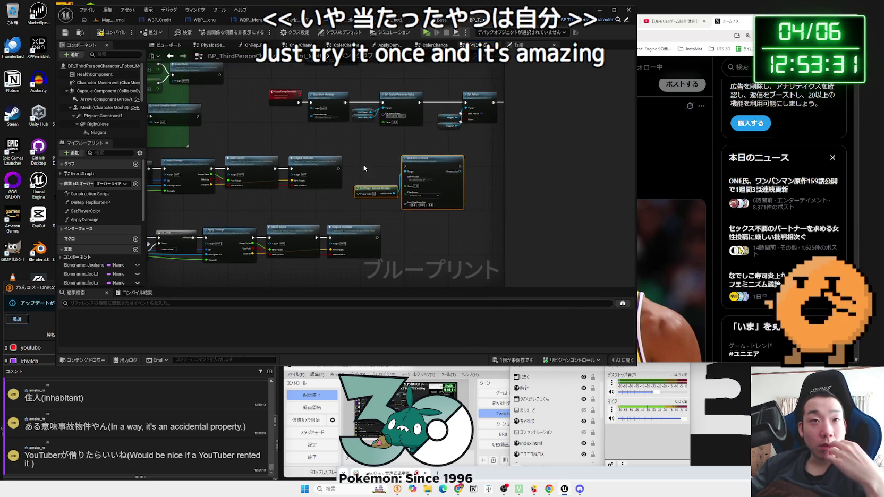
scroll(426, 169, up, 2)
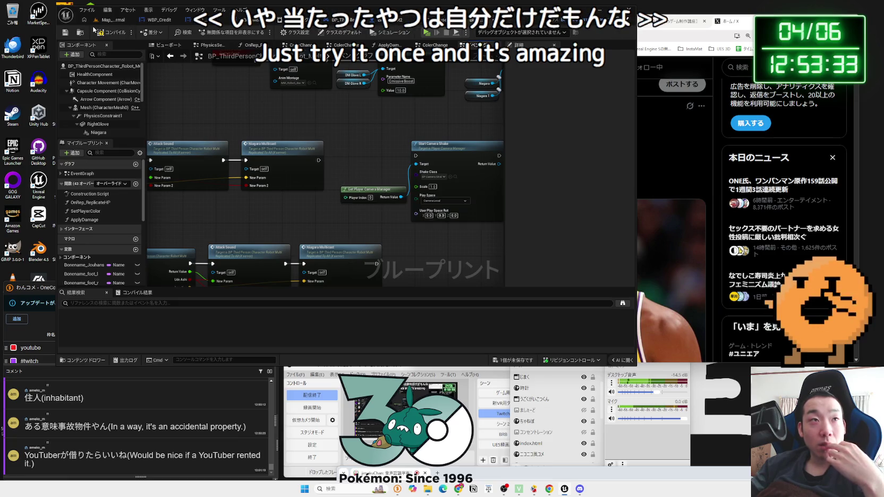
key(Zenkaku_Hankaku)
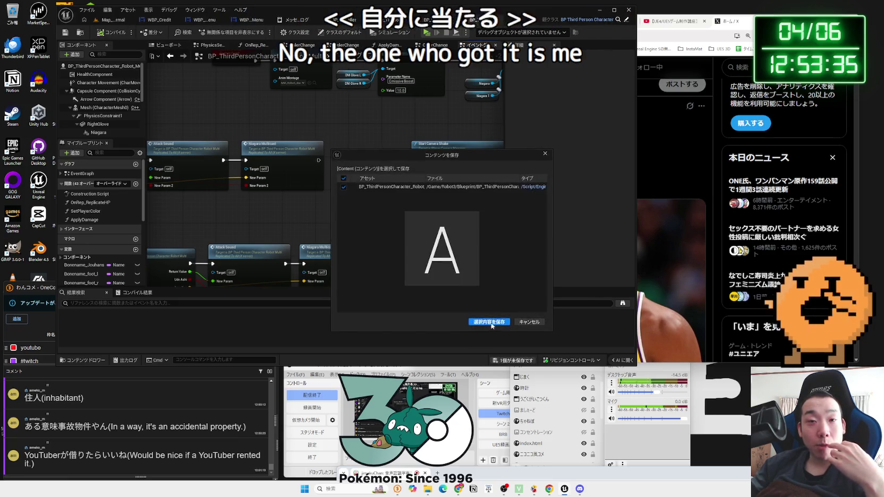
scroll(387, 227, up, 1)
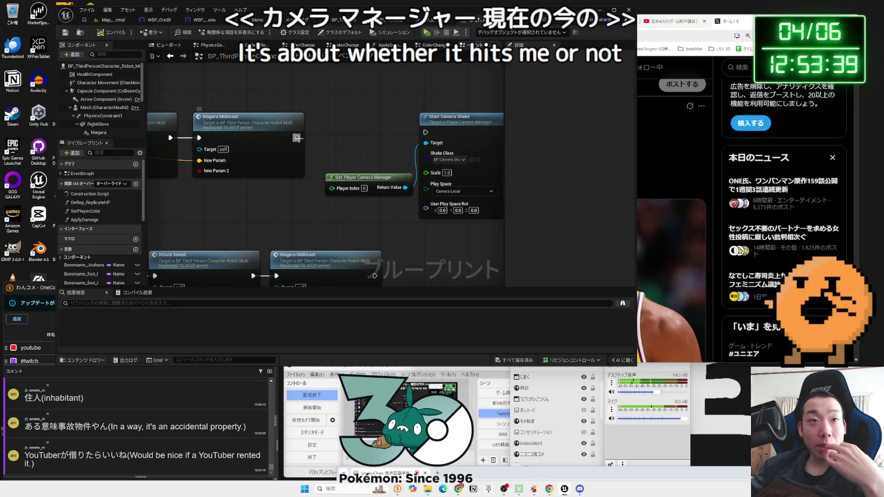
Wire both Niagara Multicast exec outputs into Start Camera Shake, then open the chat's X link.
drag(298, 137, 428, 139)
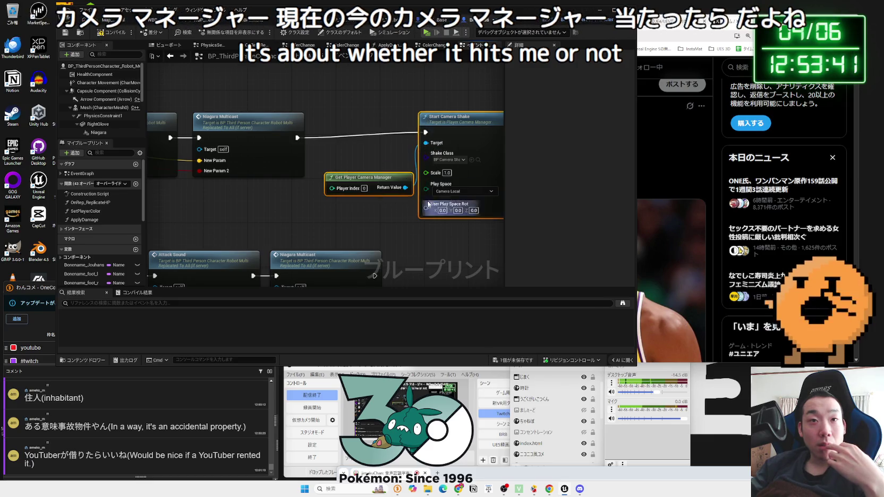
drag(366, 177, 377, 183)
drag(374, 275, 436, 138)
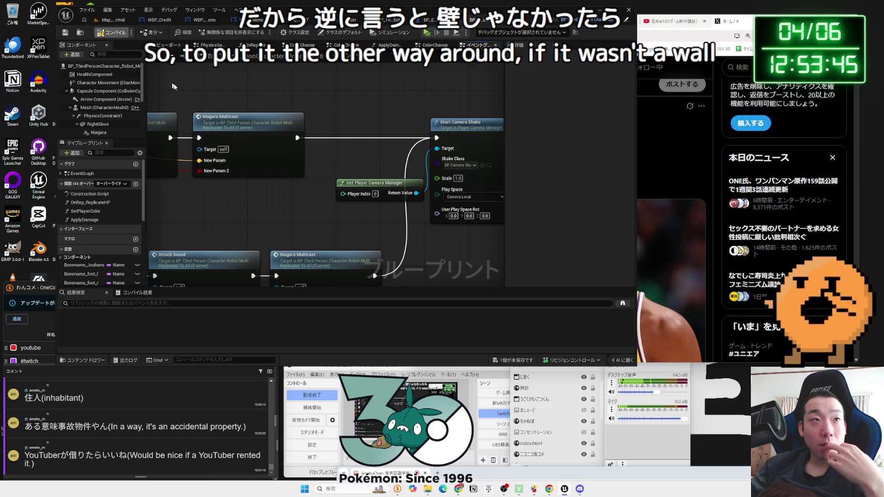
scroll(172, 86, down, 3)
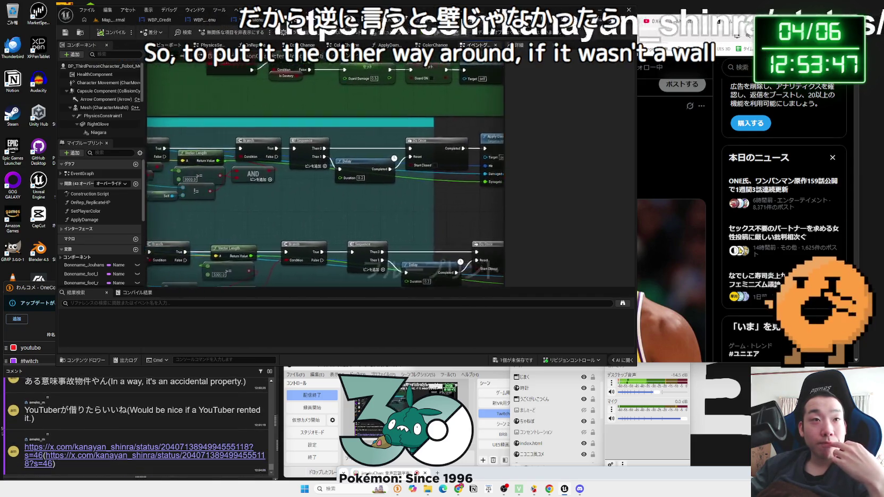
click(138, 447)
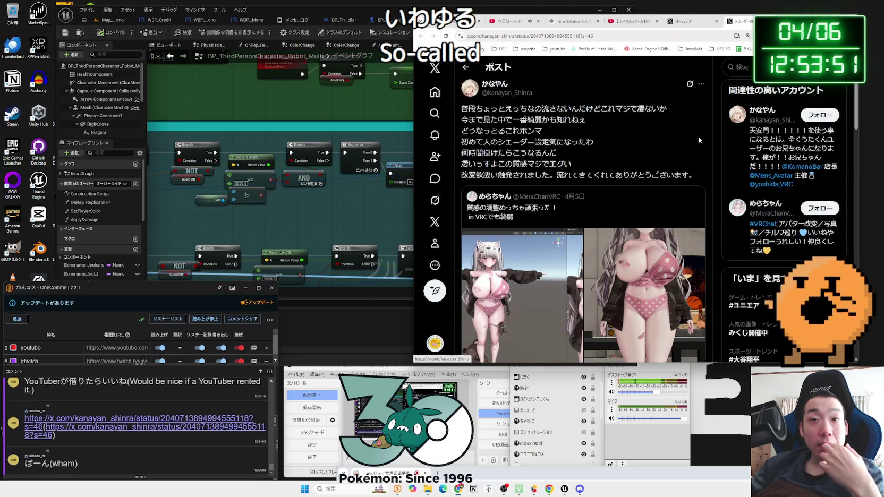
Leave the X post for the home feed, reload the Twitch stream, then return to X.
click(466, 67)
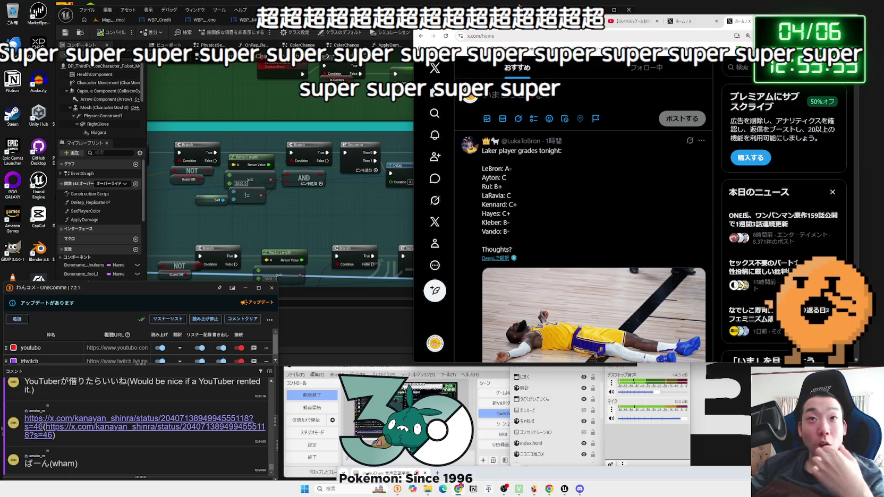
key(ctrl+Tab)
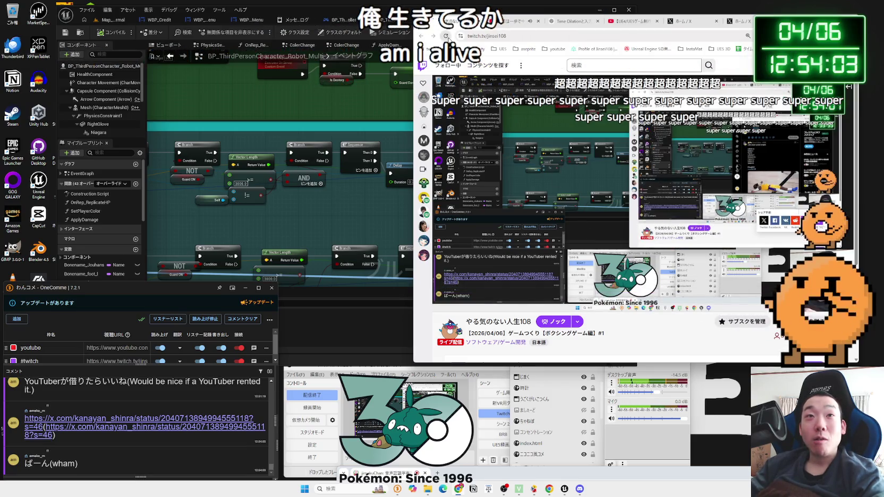
click(446, 36)
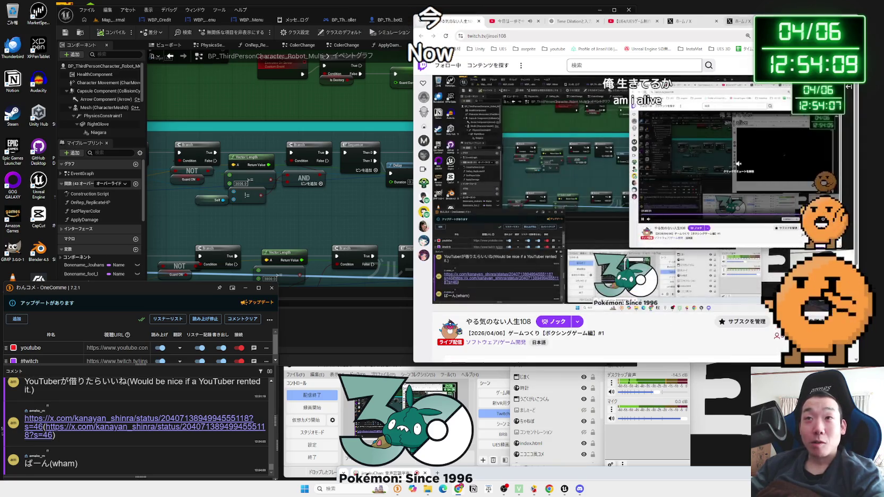
click(736, 20)
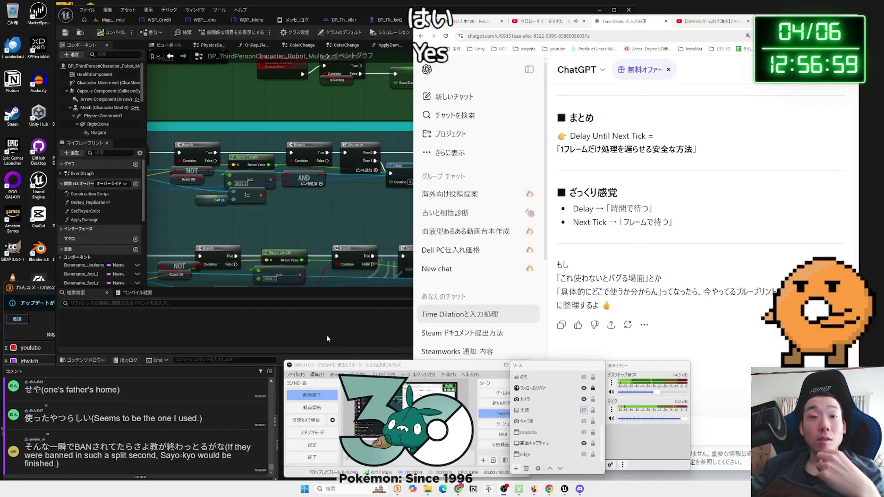
click(374, 196)
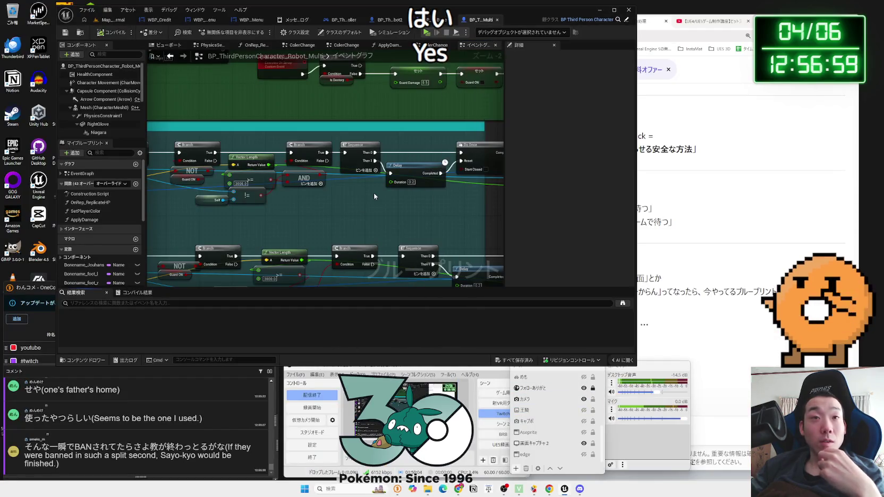
scroll(273, 196, up, 2)
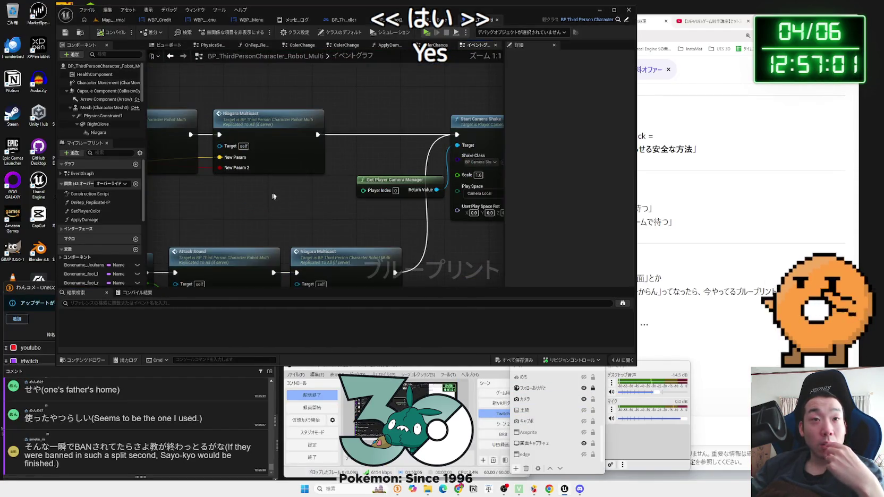
drag(323, 191, 186, 182)
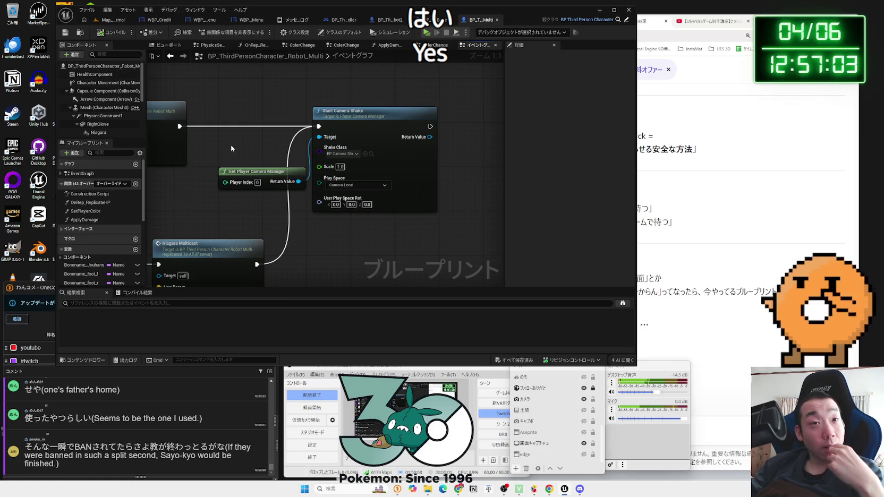
scroll(232, 148, down, 3)
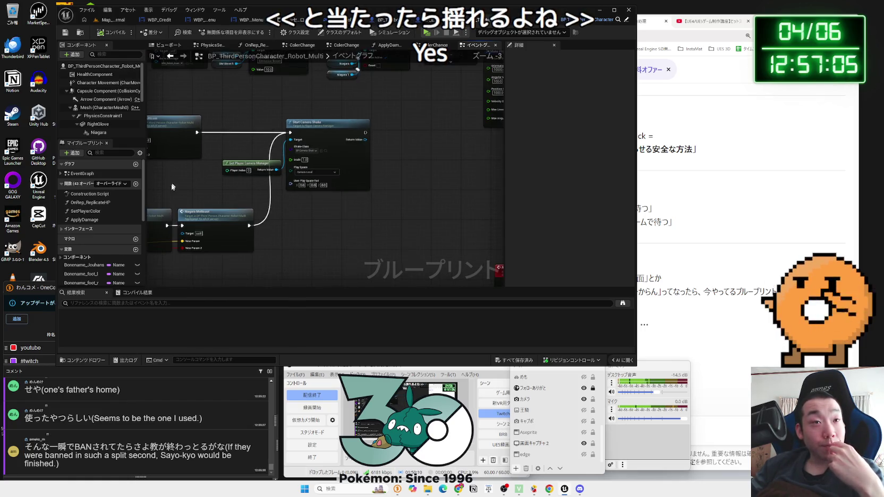
mouse_move(172, 186)
mouse_down()
mouse_move(175, 132)
mouse_move(186, 186)
mouse_up()
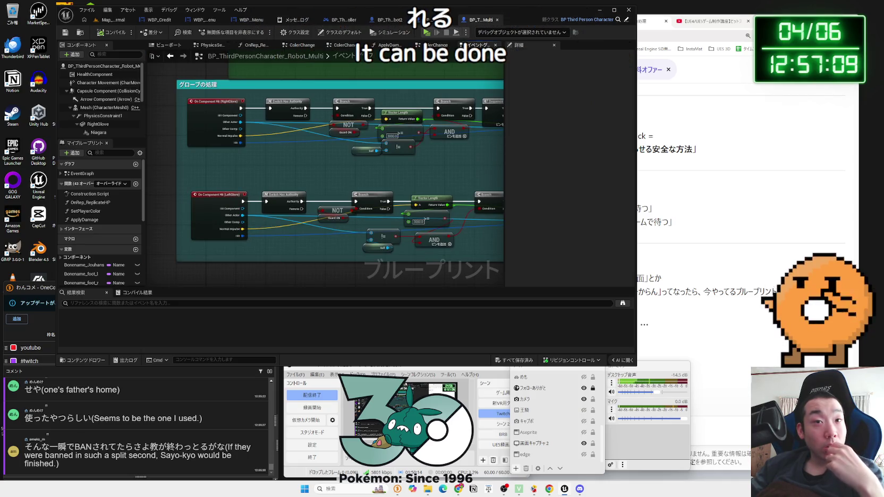
drag(478, 170, 158, 168)
drag(361, 159, 151, 166)
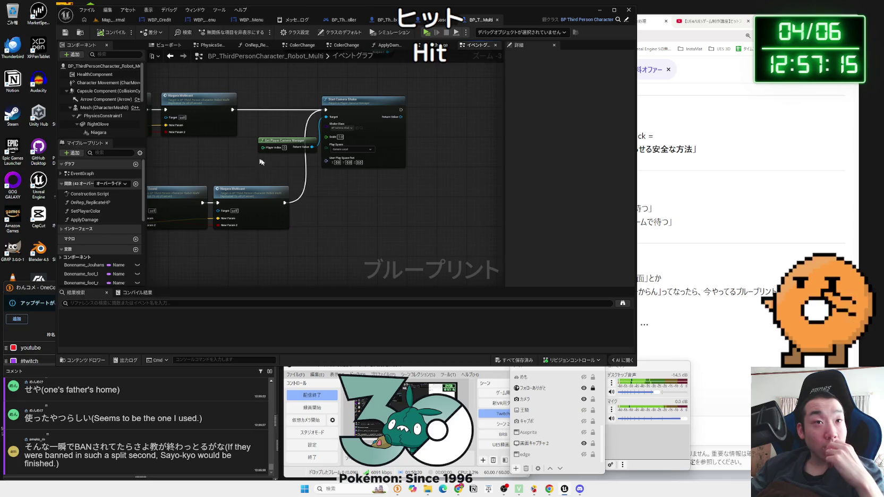
Search 'static mesh' from empty graph, Other Actor and Hit Component without adding any node.
right_click(319, 211)
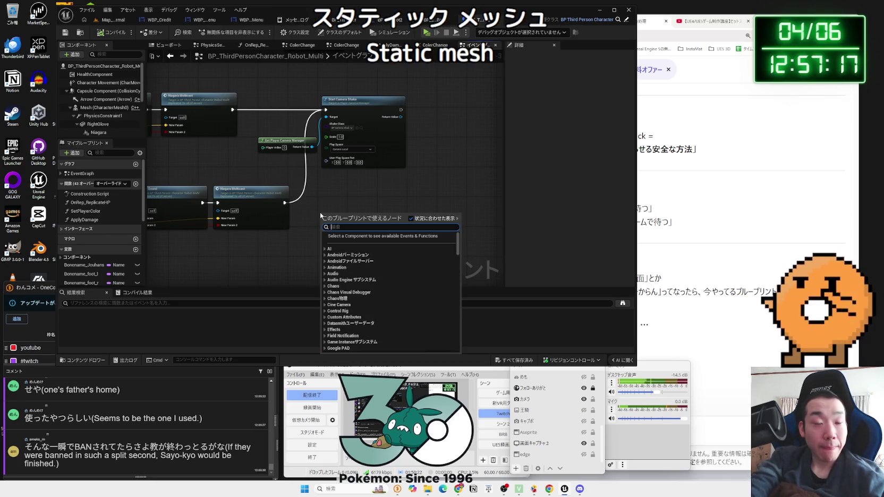
text(static mesh)
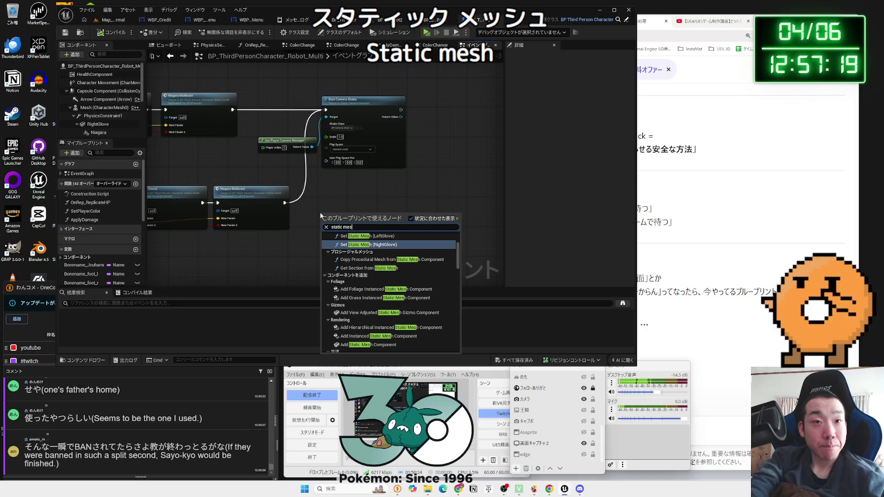
scroll(367, 317, down, 15)
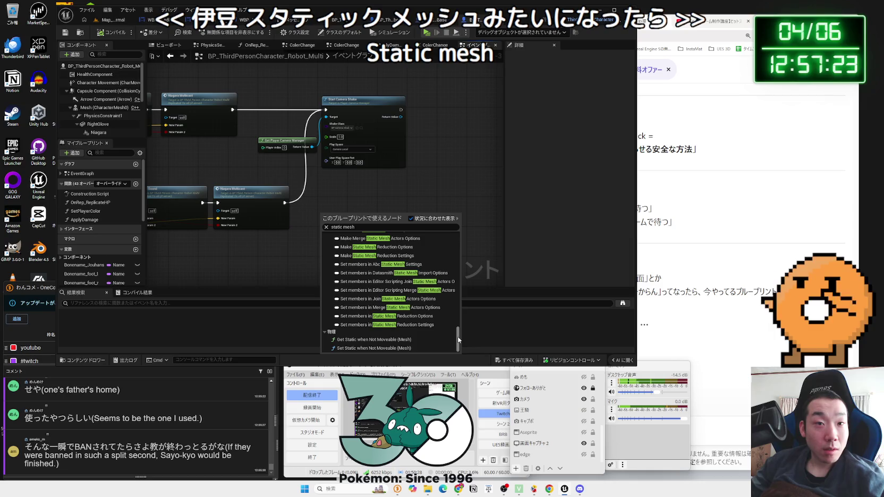
key(Escape)
scroll(241, 200, down, 5)
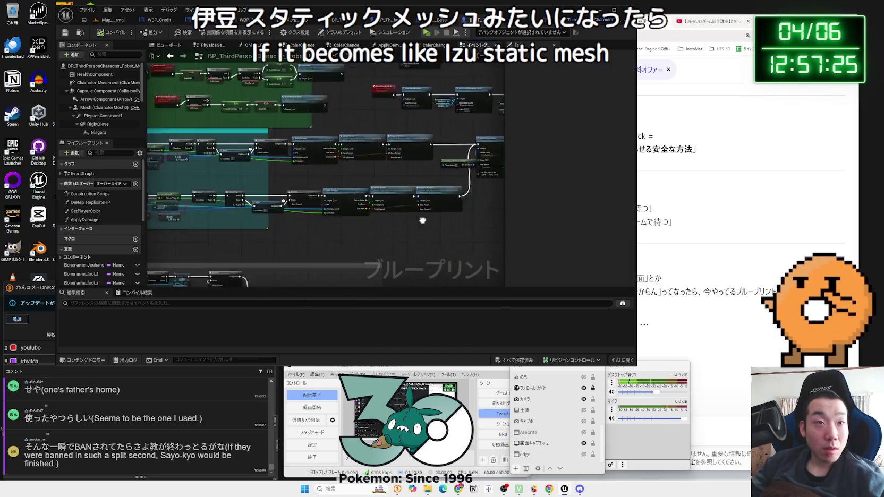
scroll(242, 200, up, 5)
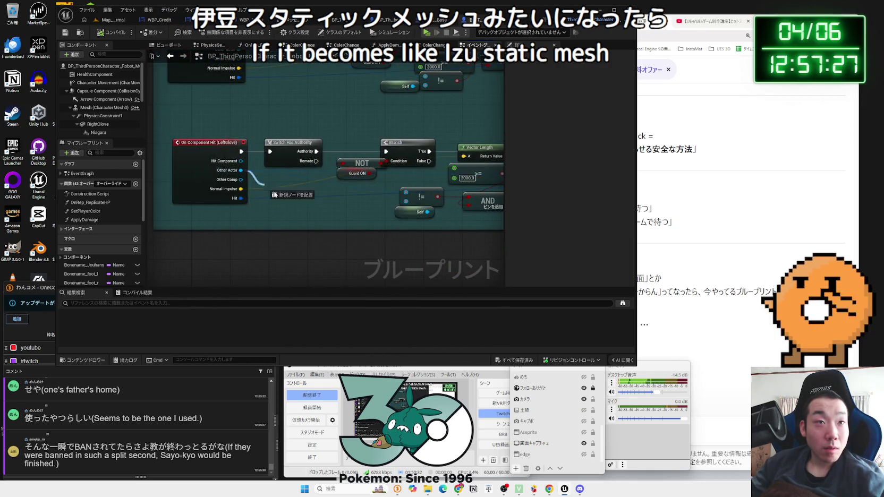
drag(240, 170, 359, 247)
text(static)
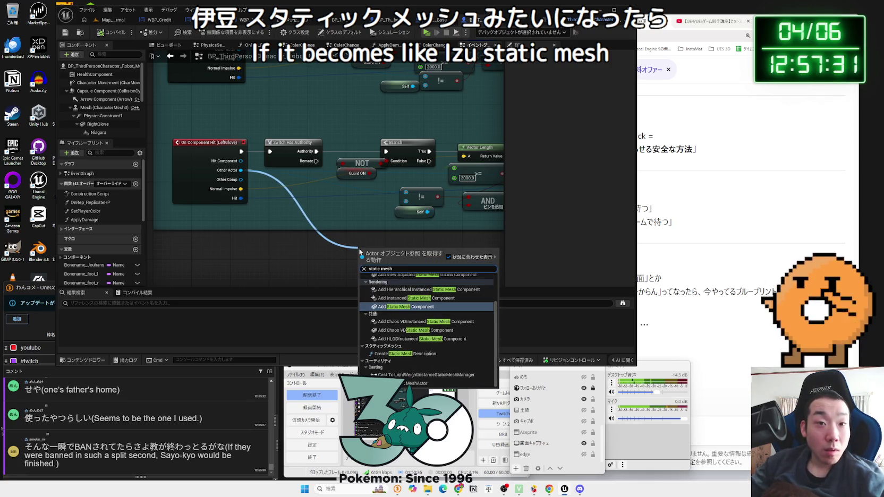
text( mesh)
click(274, 243)
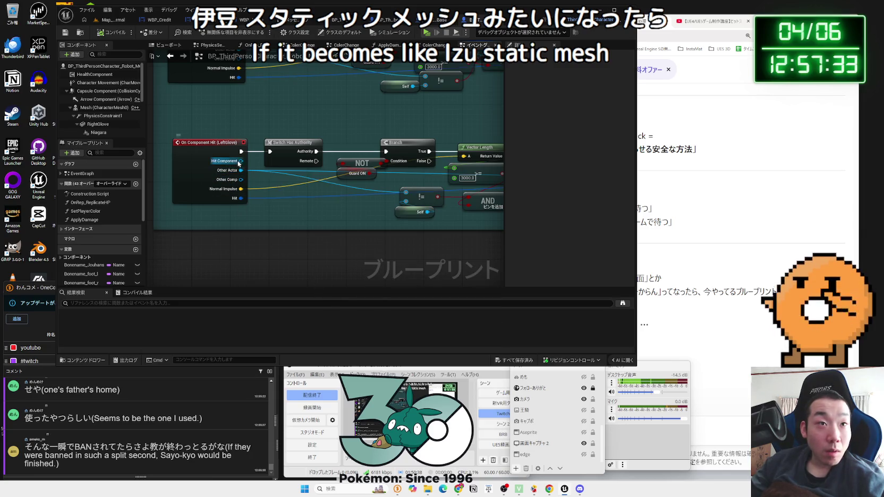
drag(239, 161, 331, 255)
text(static)
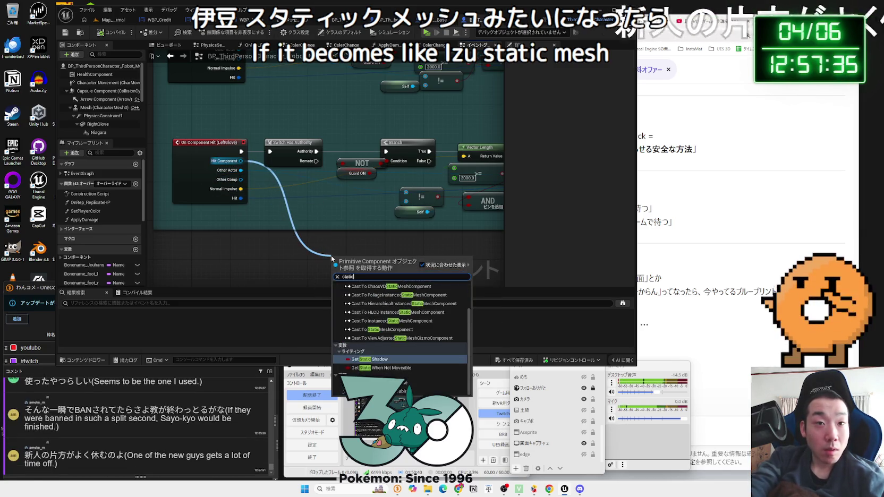
text( mesh)
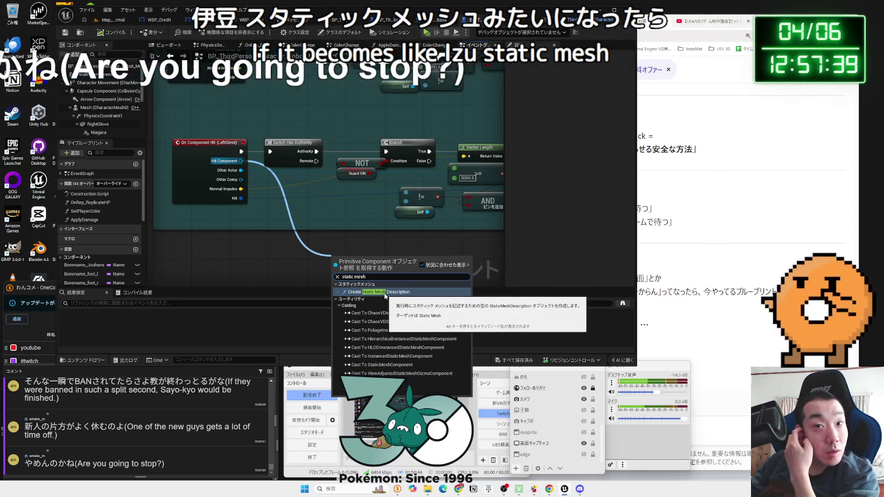
click(259, 199)
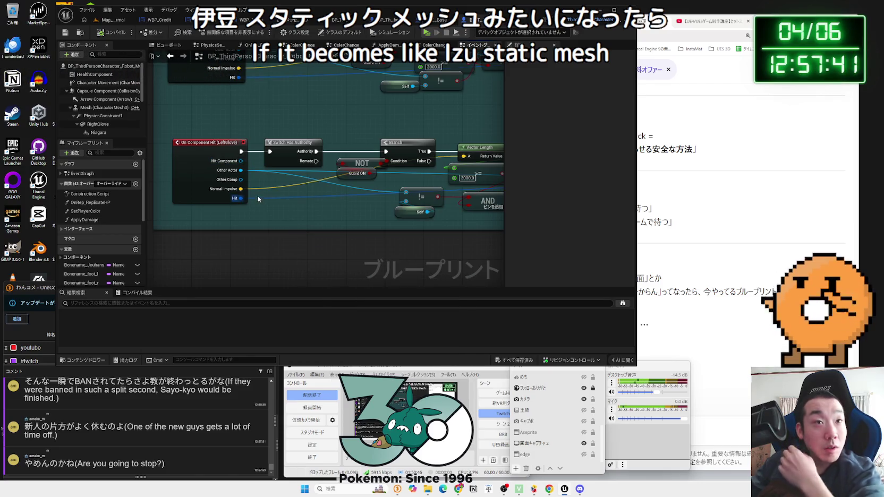
From the LeftGlove hit's Other Comp pin, search 'static m' and add Get Static when Not Moveable.
mouse_move(240, 180)
mouse_down()
mouse_move(319, 200)
mouse_move(328, 250)
mouse_up()
text(static me)
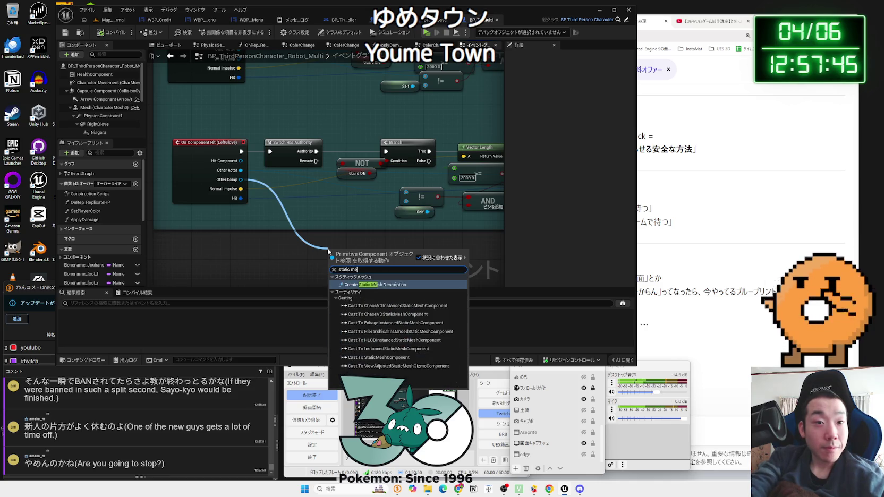
key(BackSpace)
key(BackSpace)
key(BackSpace)
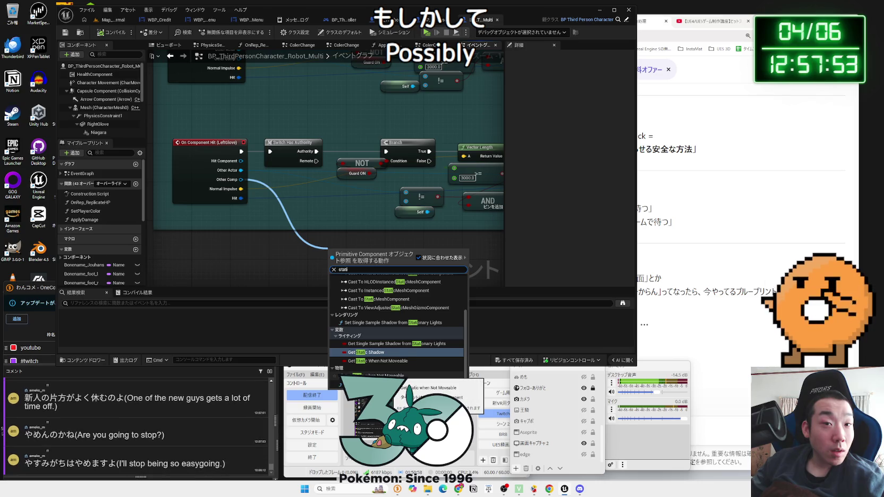
click(372, 374)
scroll(438, 262, down, 3)
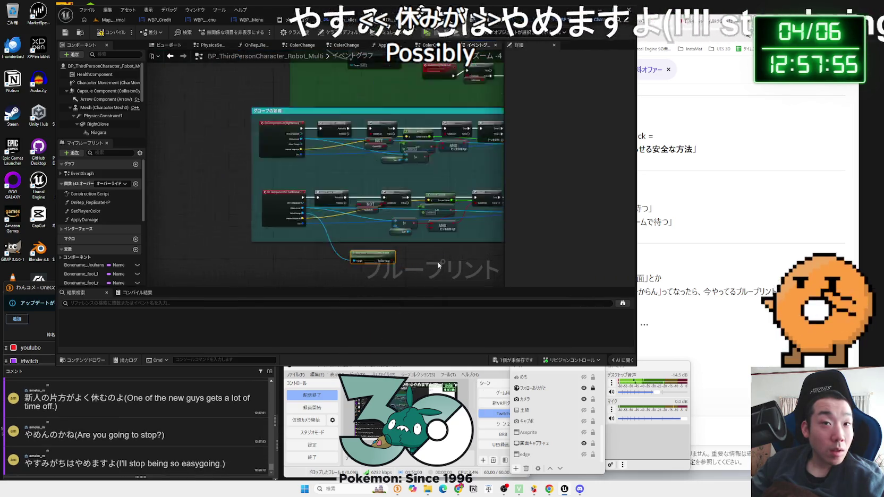
scroll(437, 262, up, 4)
click(409, 255)
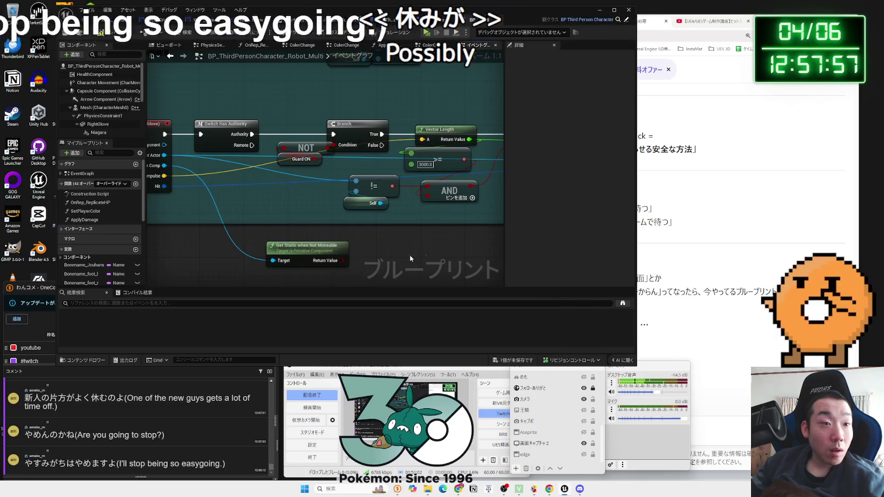
mouse_move(409, 255)
mouse_down()
mouse_move(338, 208)
mouse_move(428, 205)
mouse_move(347, 178)
mouse_up()
Move the Get Static when Not Moveable node beside the camera shake logic.
click(269, 188)
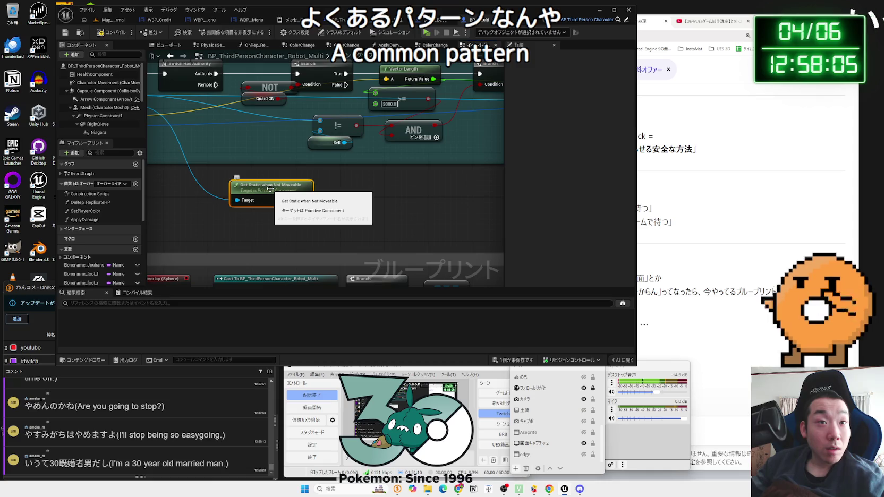
scroll(270, 189, down, 3)
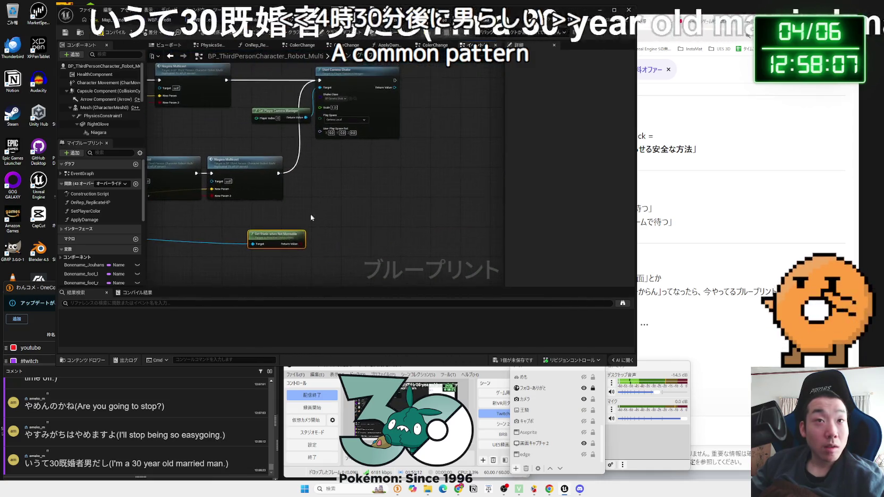
mouse_move(277, 234)
mouse_down()
mouse_move(324, 182)
mouse_move(371, 189)
mouse_up()
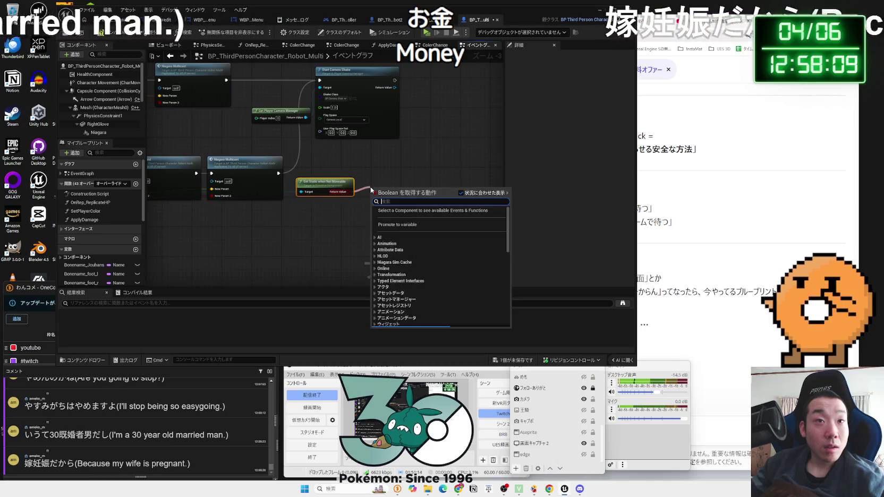
scroll(370, 186, down, 2)
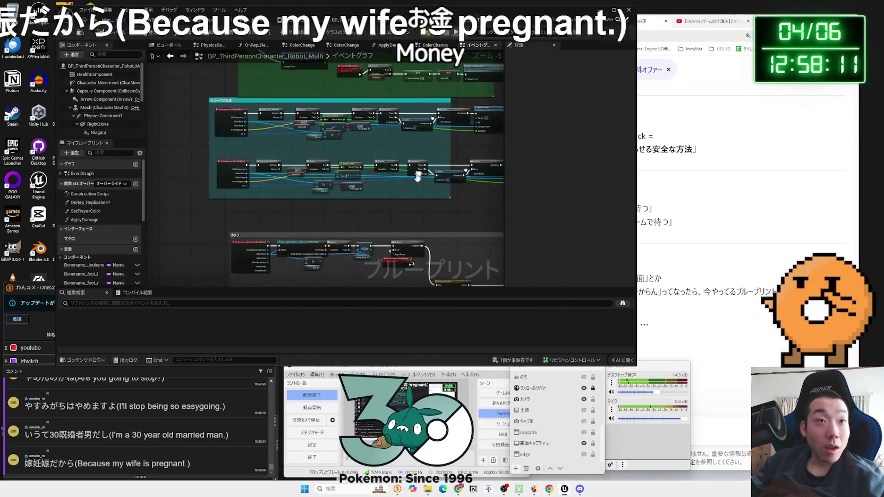
scroll(418, 177, up, 5)
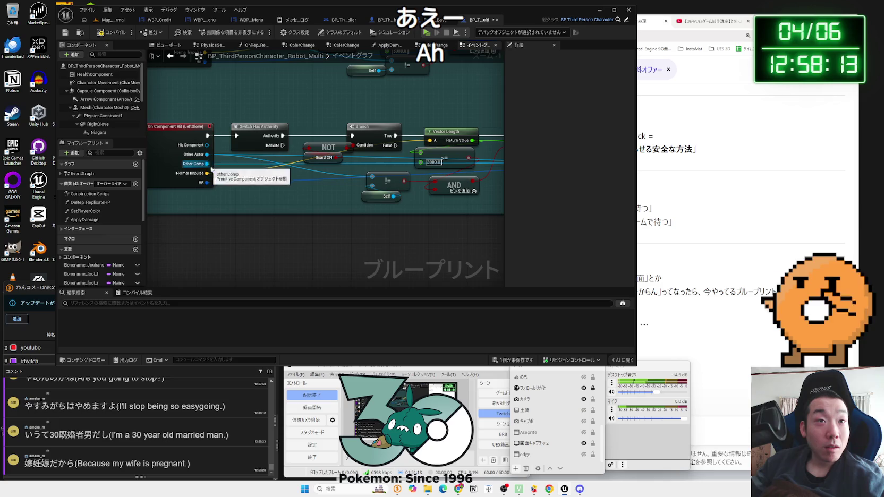
drag(440, 246, 281, 207)
Add another Get Static when Not Moveable from Other Comp, then delete the extra copy.
drag(205, 164, 359, 238)
text(get)
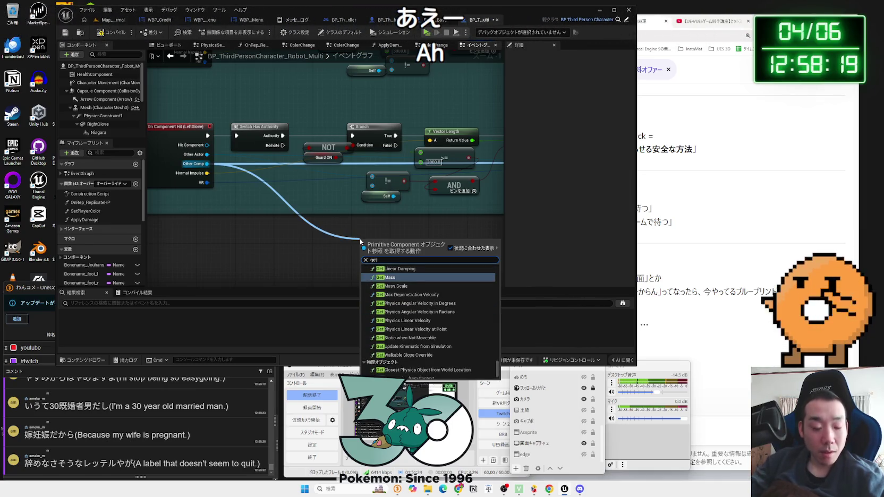
text( static)
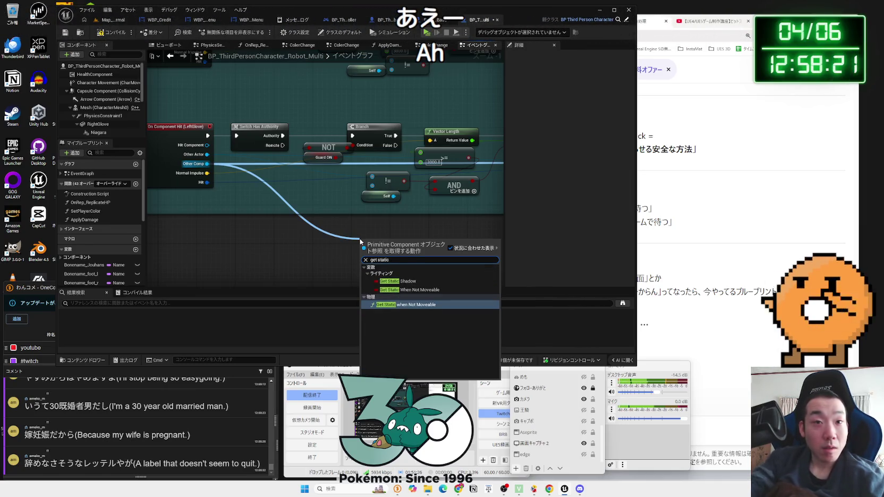
click(413, 305)
mouse_move(417, 227)
mouse_down()
mouse_move(433, 189)
mouse_move(332, 197)
mouse_up()
scroll(371, 196, down, 3)
scroll(425, 181, up, 3)
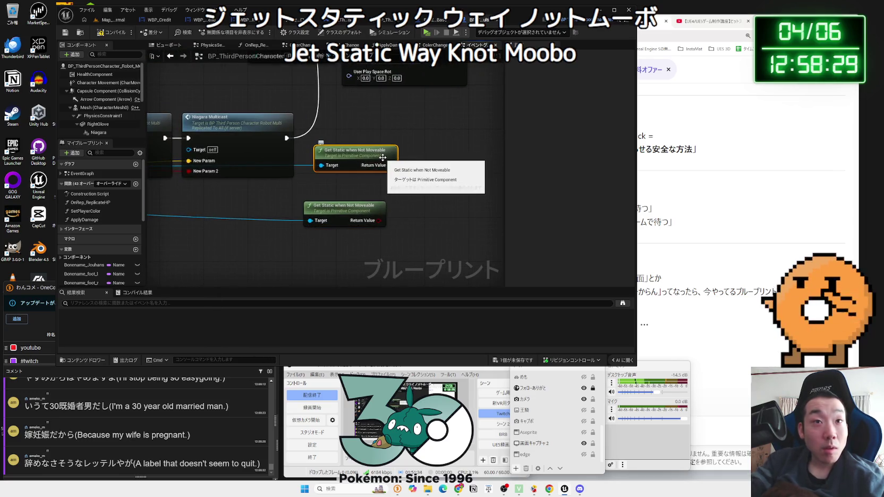
key(Delete)
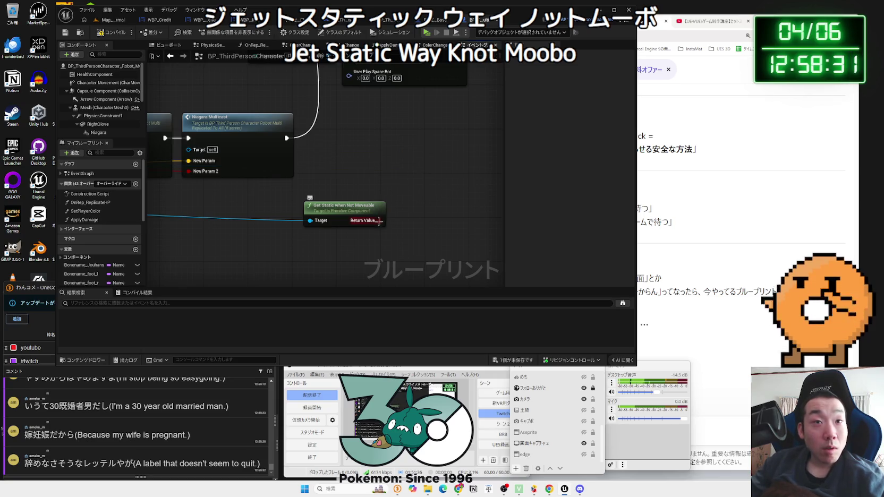
Add a Branch node driven by the Get Static node's Return Value.
mouse_move(380, 220)
mouse_down()
mouse_move(421, 188)
mouse_move(340, 185)
mouse_up()
text(branch)
key(Return)
scroll(344, 150, down, 2)
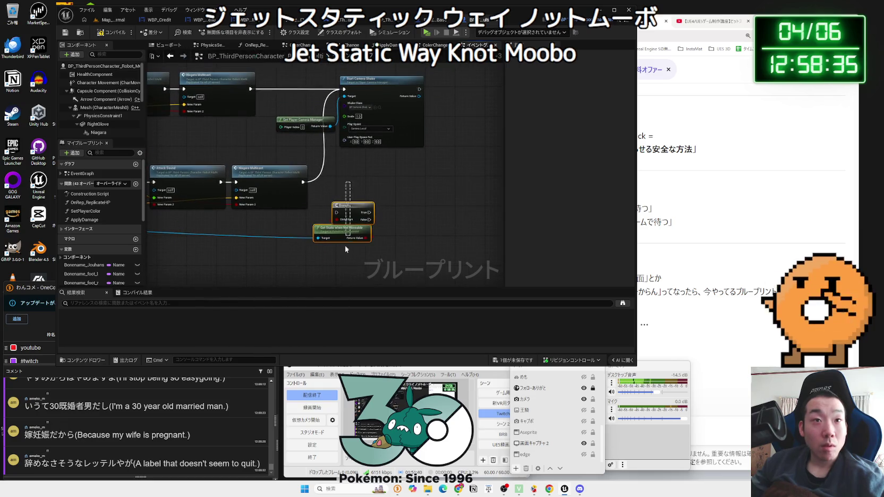
Feed Start Camera Shake from the Branch's False output, placing Branch and Get Static just before it.
mouse_move(343, 89)
mouse_down()
mouse_move(323, 159)
mouse_move(317, 97)
mouse_move(382, 88)
mouse_move(389, 98)
mouse_up()
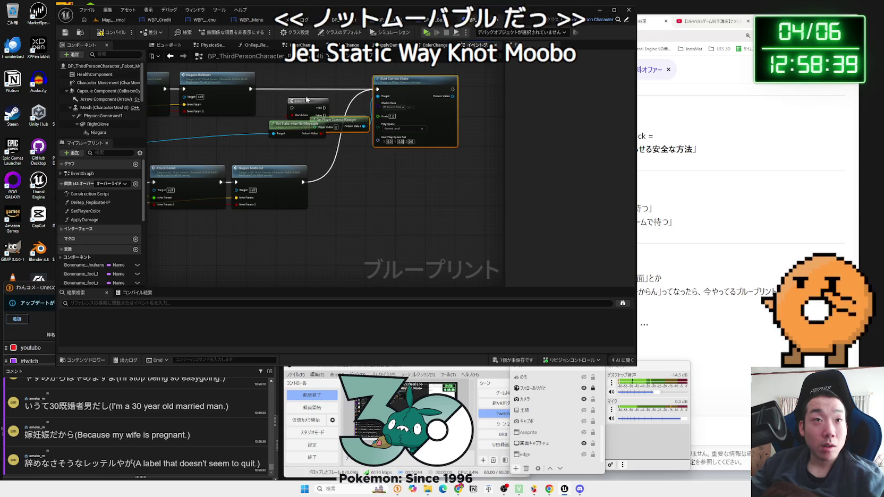
mouse_move(304, 104)
mouse_down()
mouse_move(304, 85)
mouse_move(324, 90)
mouse_up()
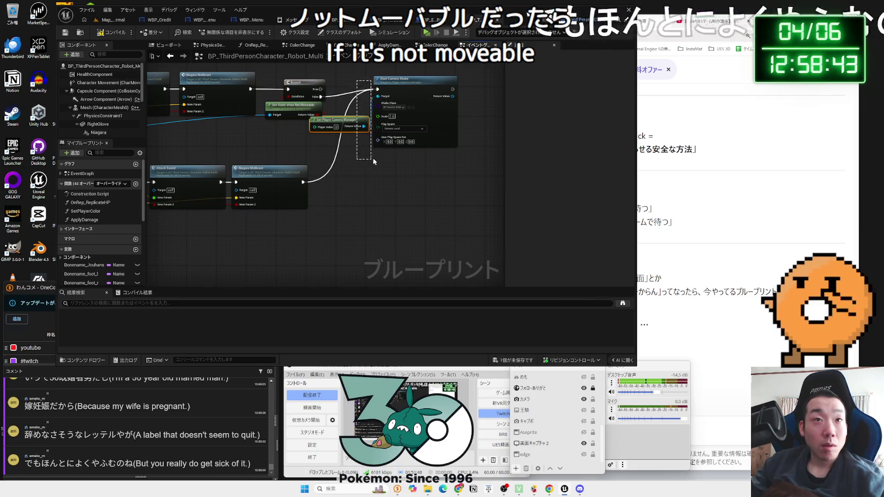
drag(379, 93, 379, 100)
click(349, 109)
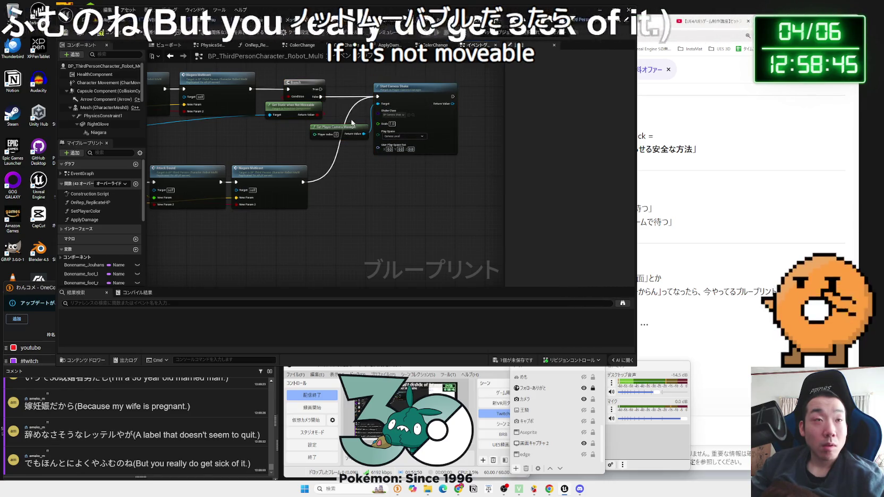
scroll(169, 106, up, 3)
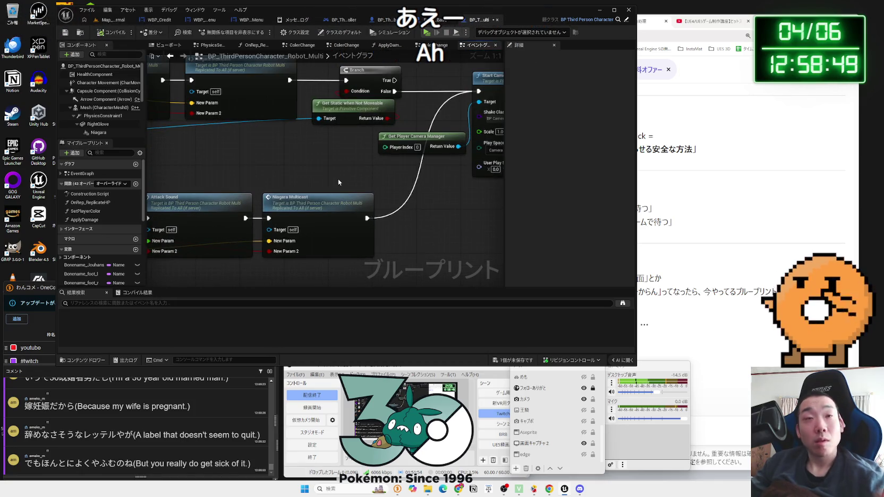
click(343, 108)
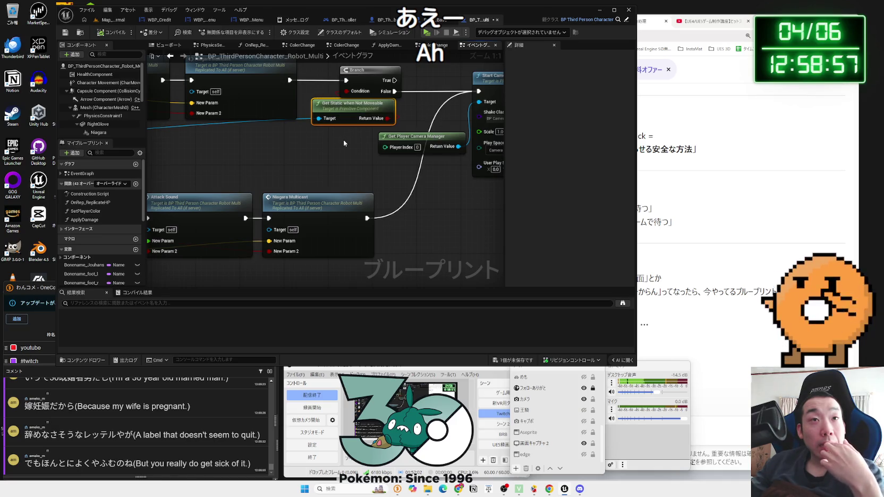
drag(409, 125, 359, 137)
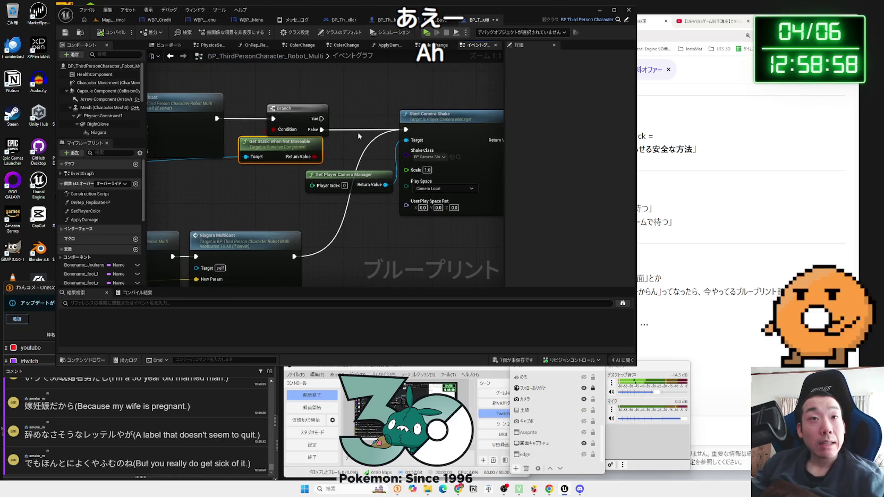
click(326, 119)
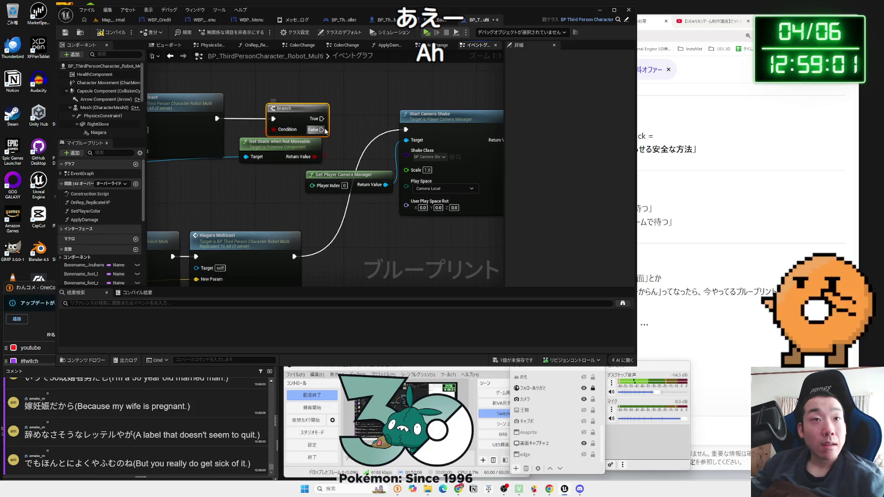